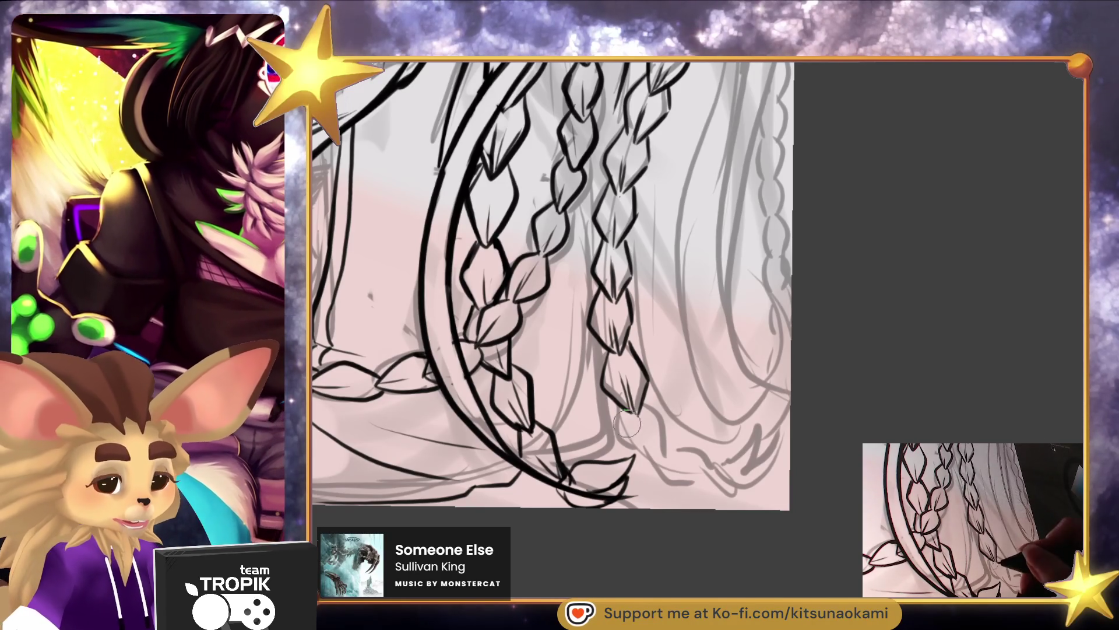
Ink the outline of a lower braid segment and its pointed hair tip
mouse_move(638, 402)
left_mouse_down()
mouse_move(658, 421)
mouse_move(657, 452)
mouse_move(691, 482)
mouse_move(703, 472)
left_mouse_up()
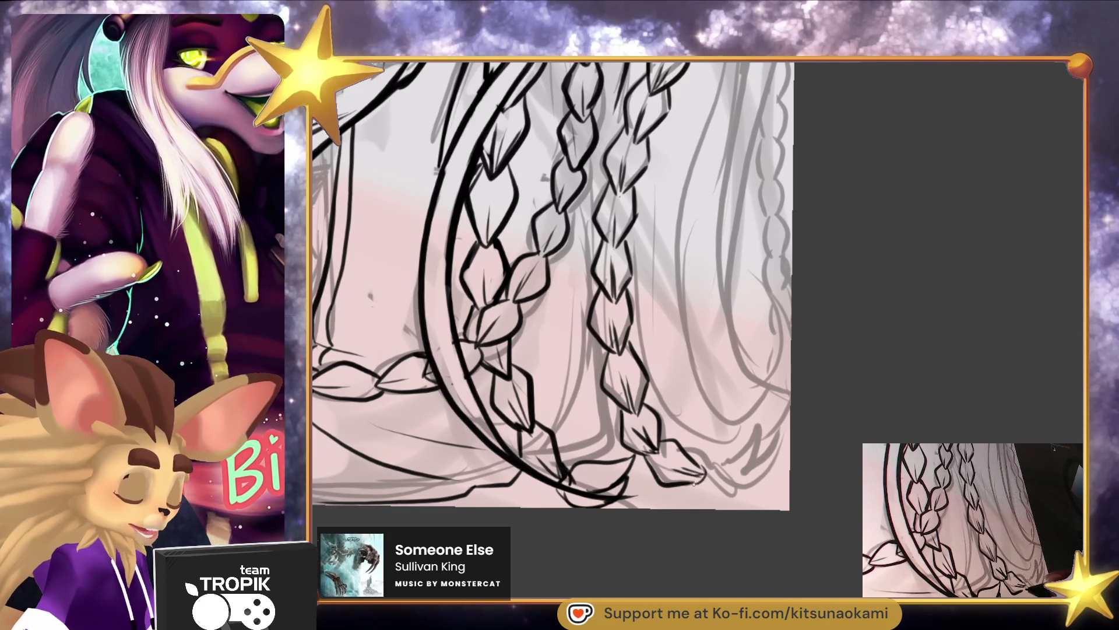
mouse_move(759, 426)
left_mouse_down()
mouse_move(743, 492)
mouse_move(705, 475)
left_mouse_up()
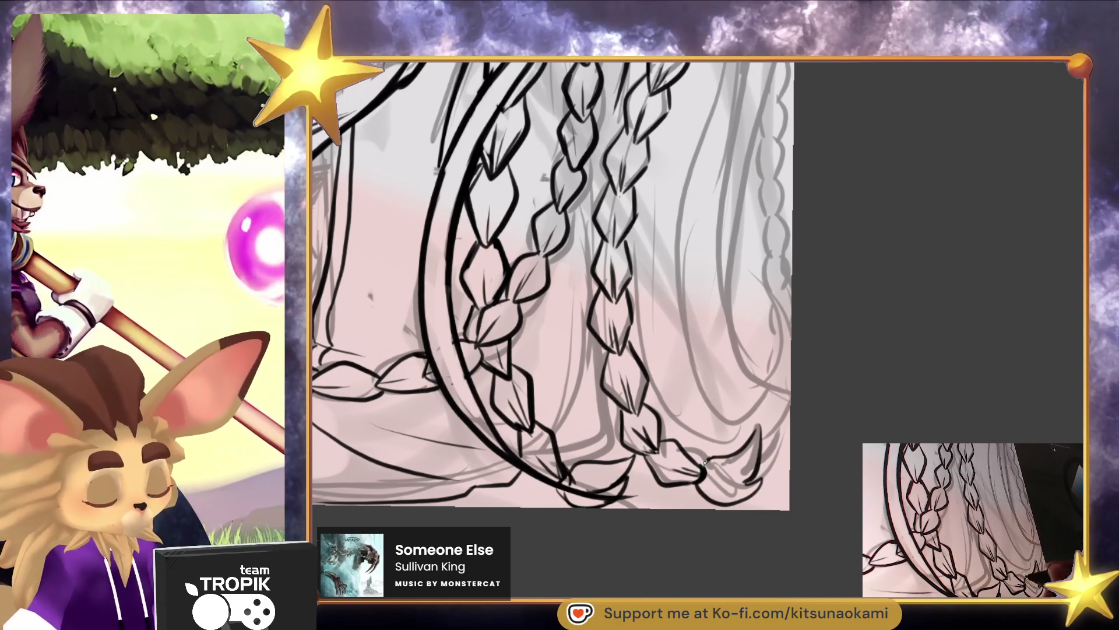
mouse_move(772, 454)
left_mouse_down()
mouse_move(744, 510)
mouse_move(794, 509)
mouse_move(782, 570)
mouse_move(691, 384)
left_mouse_up()
left_click(691, 384)
Draw a dark stroke and a thin hair strand running down between the braids
mouse_move(647, 207)
left_mouse_down()
mouse_move(603, 329)
mouse_move(577, 467)
mouse_move(580, 545)
mouse_move(641, 408)
left_mouse_up()
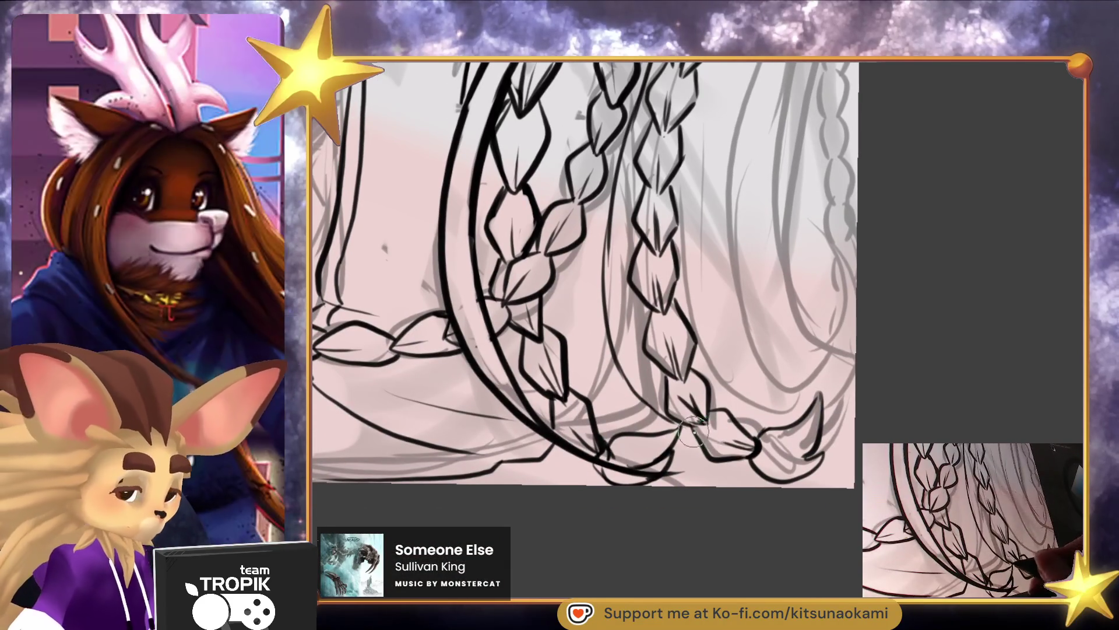
mouse_move(879, 379)
left_mouse_down()
mouse_move(828, 478)
mouse_move(767, 522)
mouse_move(671, 459)
left_mouse_up()
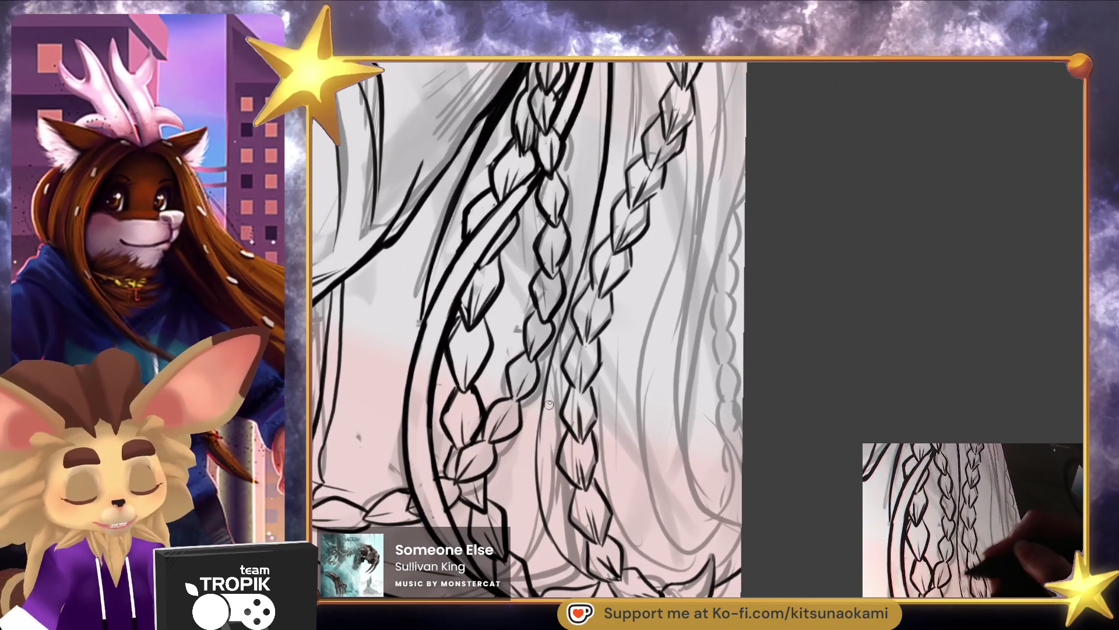
left_click_drag(560, 375, 541, 524)
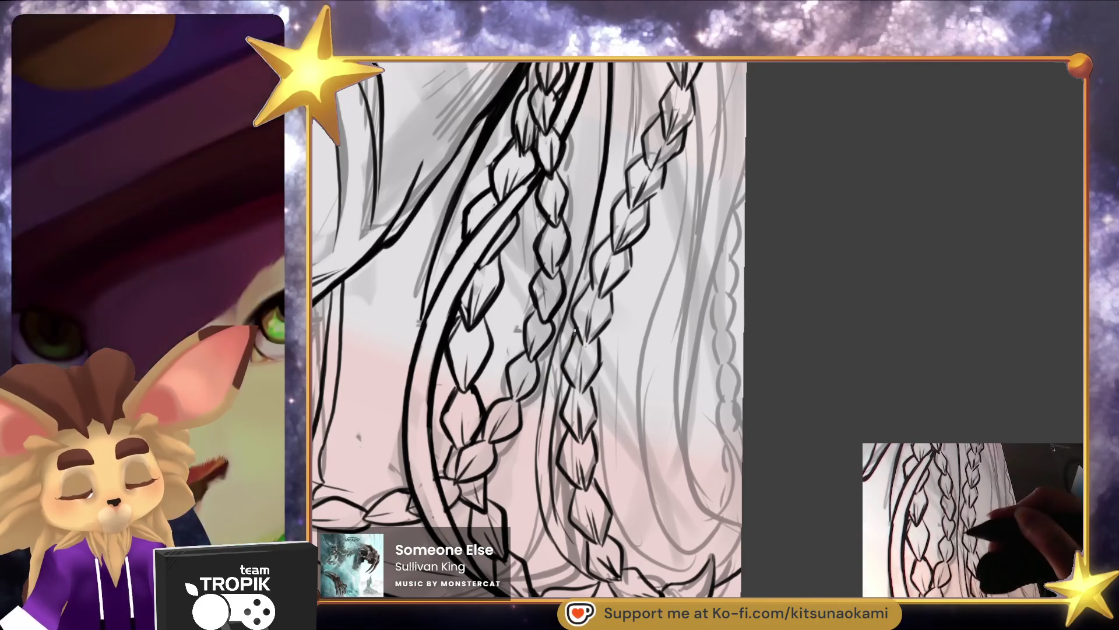
left_click_drag(595, 265, 566, 411)
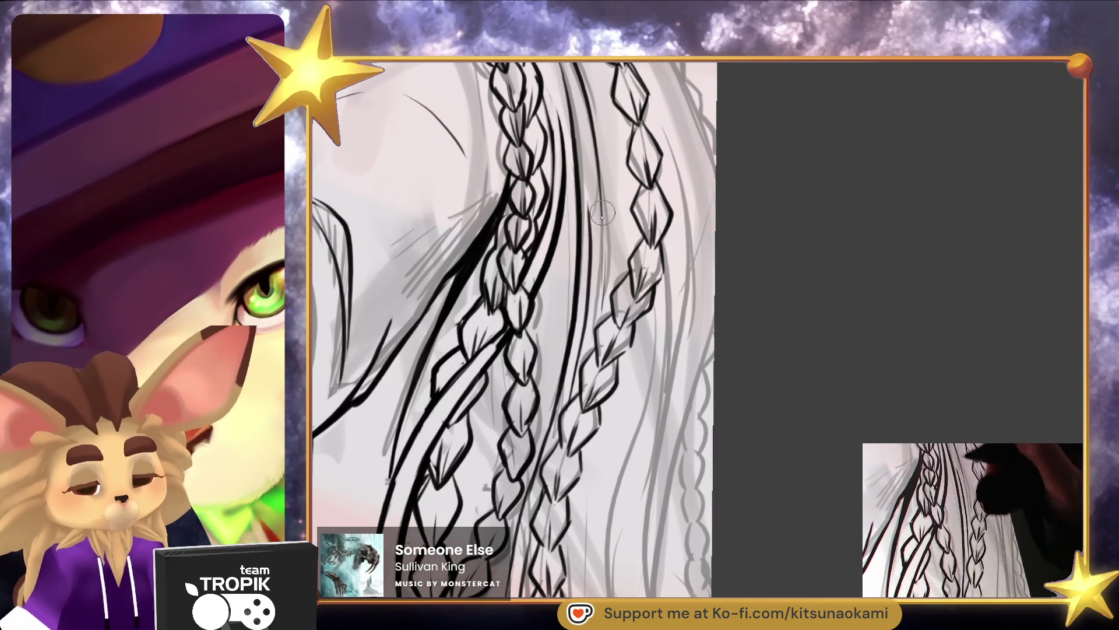
Ink a long hair strand from the upper braids, redrawing it slightly longer
left_click_drag(606, 210, 597, 239)
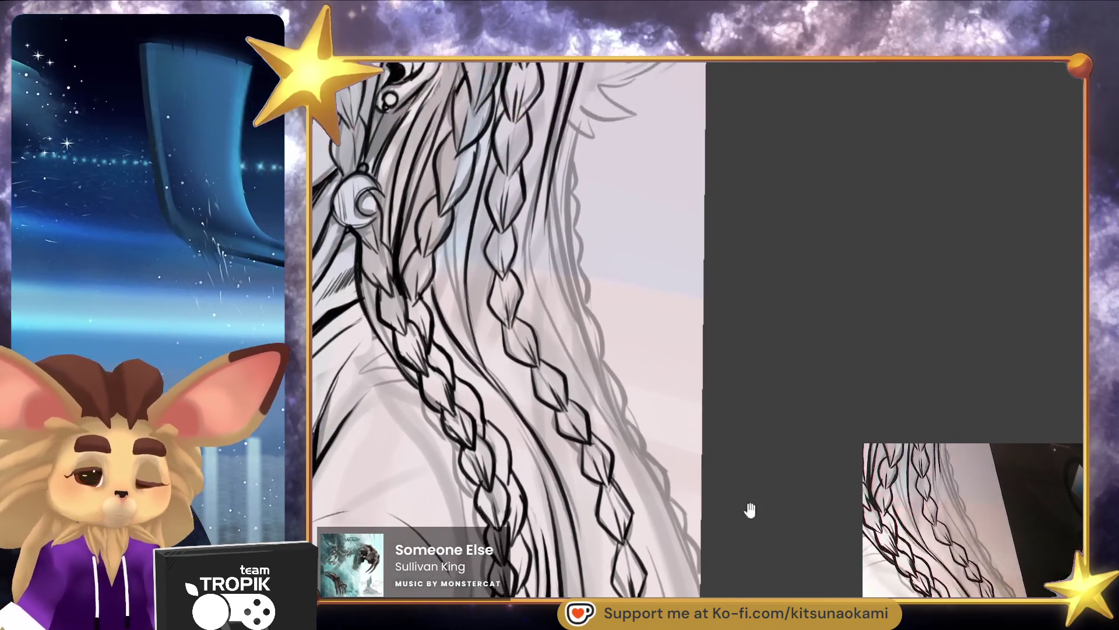
mouse_move(510, 151)
left_mouse_down()
mouse_move(568, 292)
mouse_move(644, 423)
mouse_move(534, 239)
mouse_move(648, 429)
left_mouse_up()
key("ctrl+z")
mouse_move(502, 163)
left_mouse_down()
mouse_move(527, 235)
mouse_move(645, 444)
left_mouse_up()
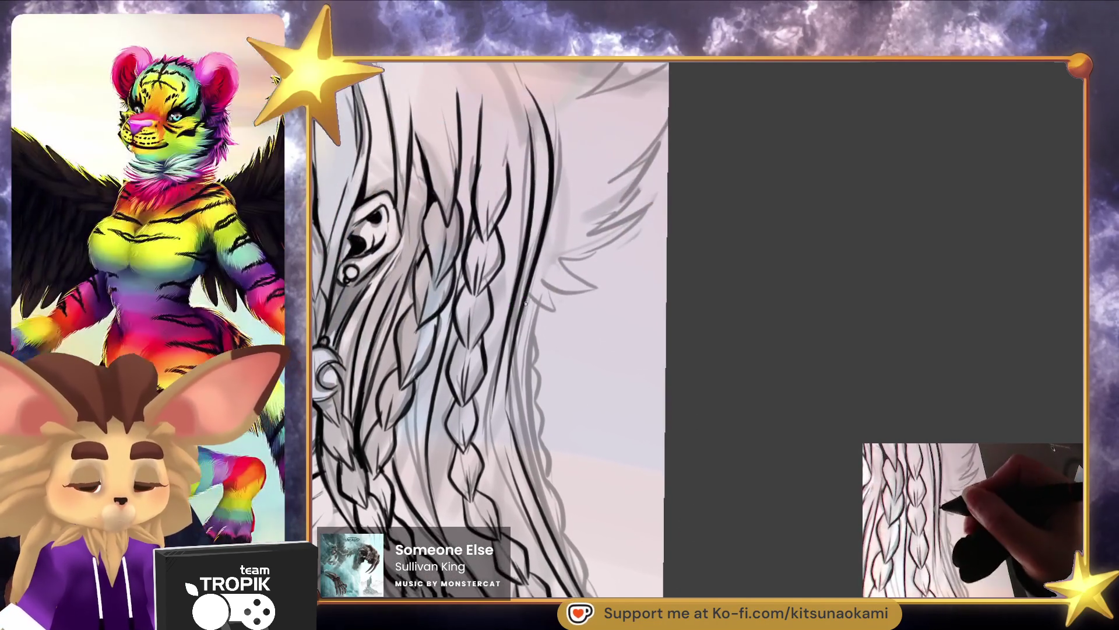
Ink the fur strokes along the ear's edge and its top outline
mouse_move(526, 294)
left_mouse_down()
mouse_move(543, 308)
mouse_move(596, 284)
left_mouse_up()
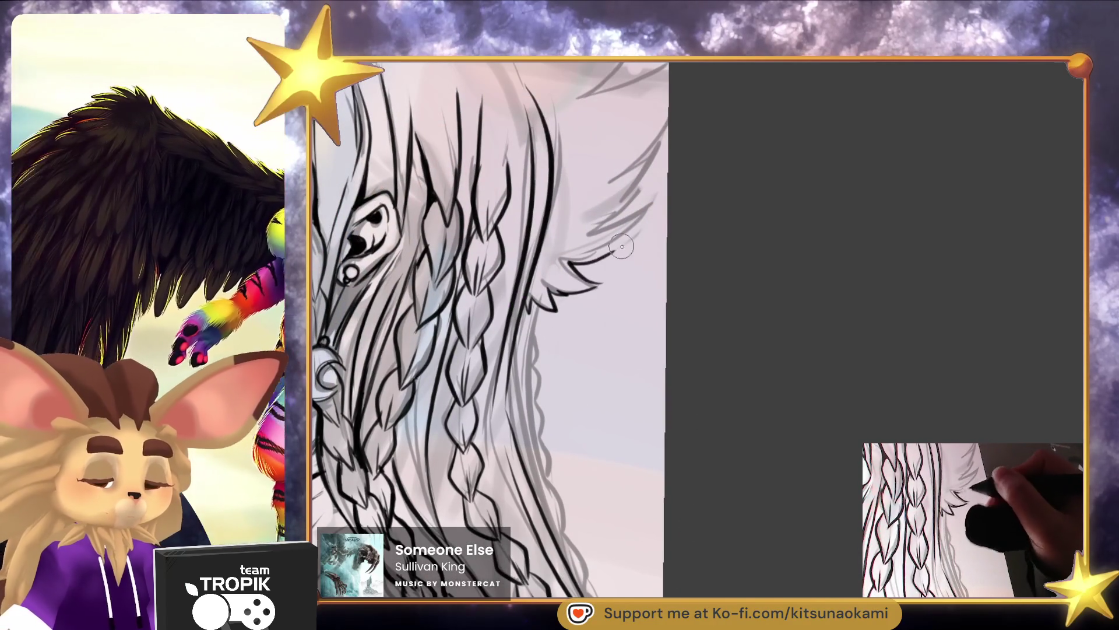
left_click_drag(632, 233, 650, 207)
left_click_drag(548, 353, 606, 288)
mouse_move(632, 203)
left_mouse_down()
mouse_move(526, 223)
mouse_move(588, 184)
mouse_move(366, 149)
left_mouse_up()
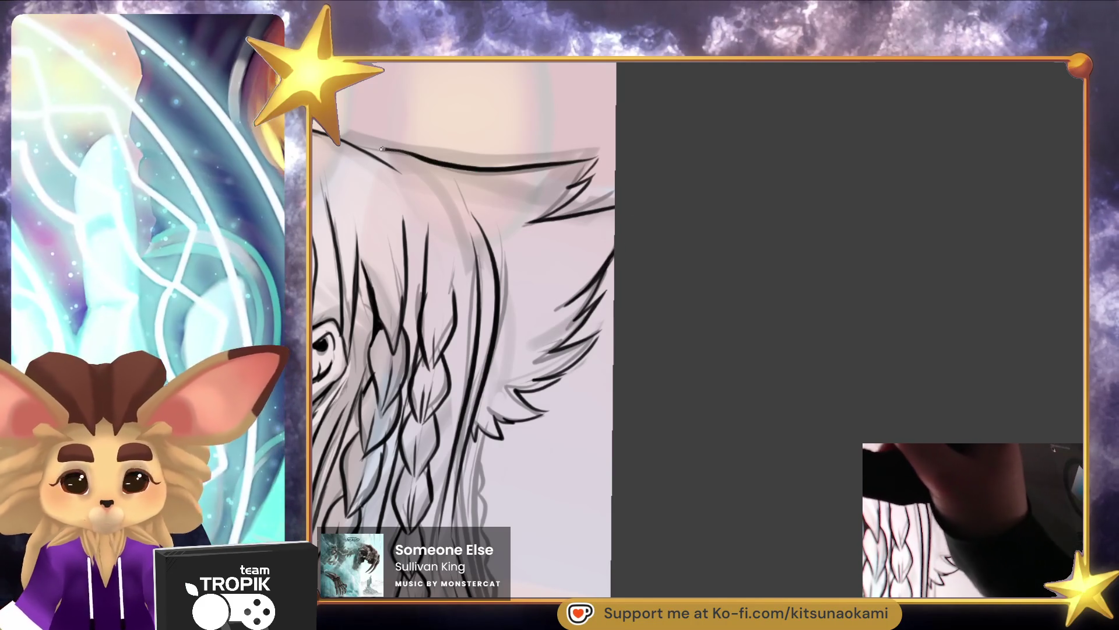
scroll(524, 212, "down", 5)
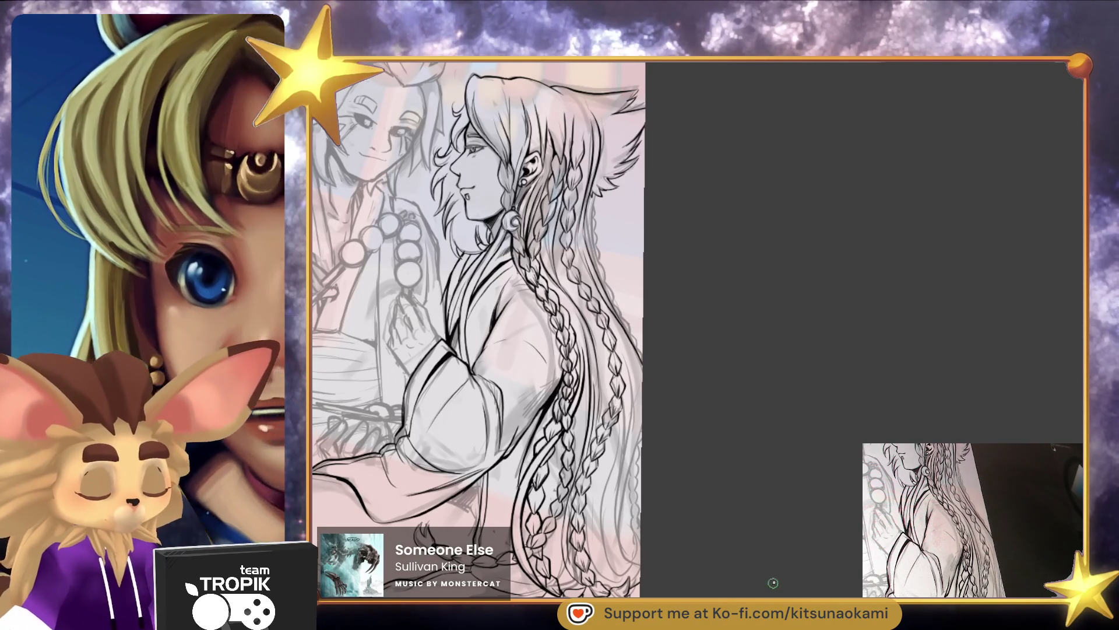
scroll(771, 585, "up", 5)
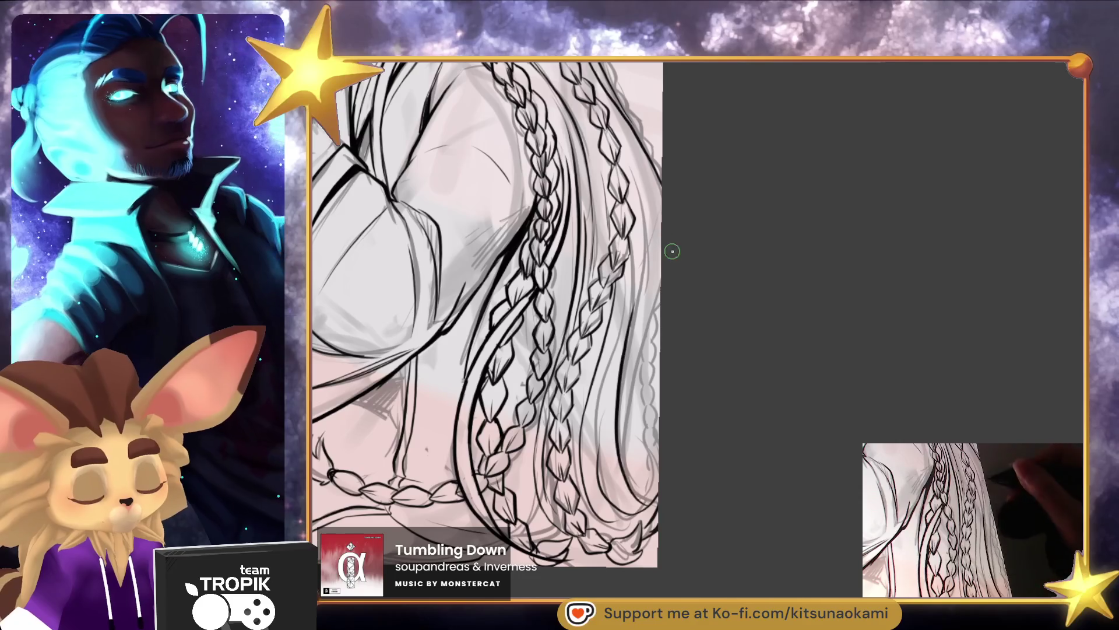
Ink two dark hair strand lines down beside the braids
left_click_drag(644, 152, 620, 398)
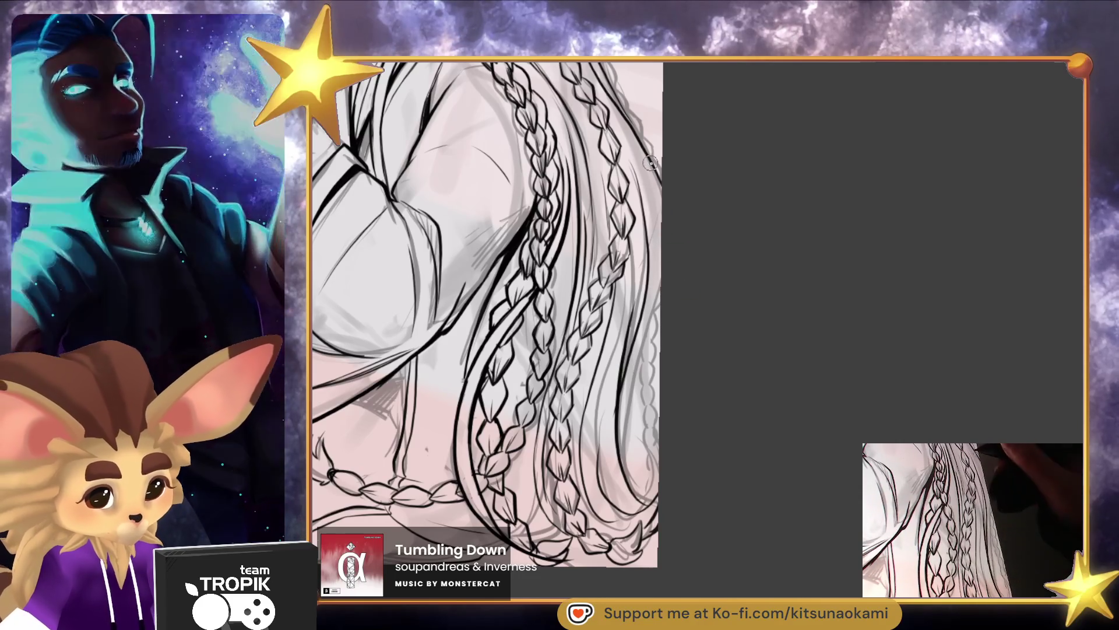
left_click_drag(648, 301, 622, 414)
mouse_move(647, 460)
left_mouse_down()
mouse_move(729, 492)
mouse_move(750, 425)
mouse_move(782, 465)
mouse_move(777, 400)
mouse_move(732, 203)
mouse_move(693, 244)
mouse_move(612, 229)
mouse_move(591, 151)
left_mouse_up()
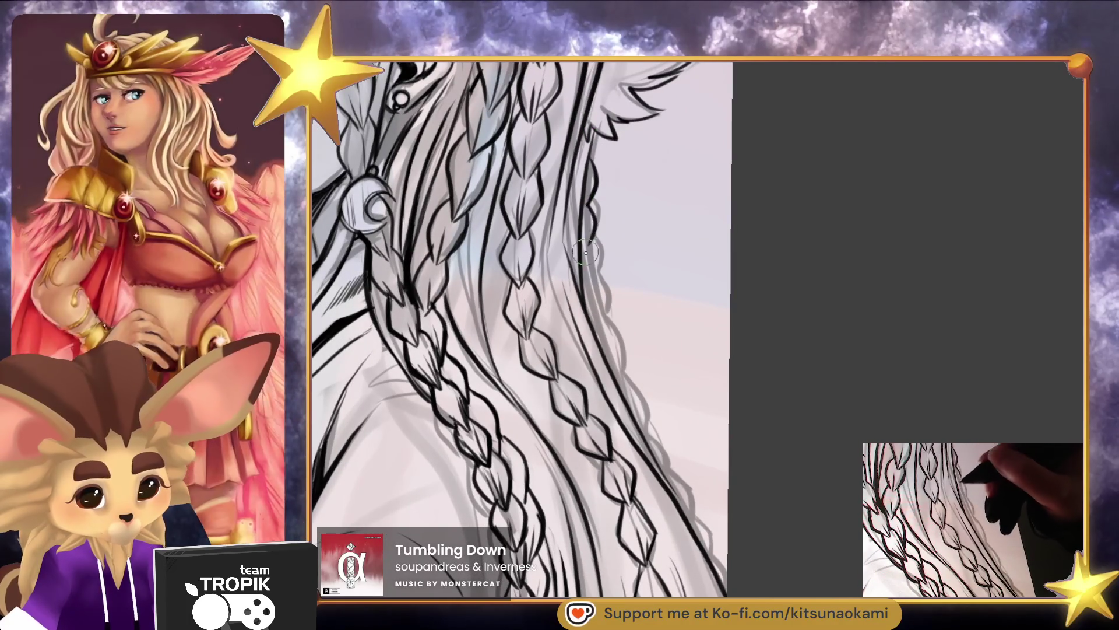
Enlarge the brush and ink several vertical hair strands below the ear
key("bracketright")
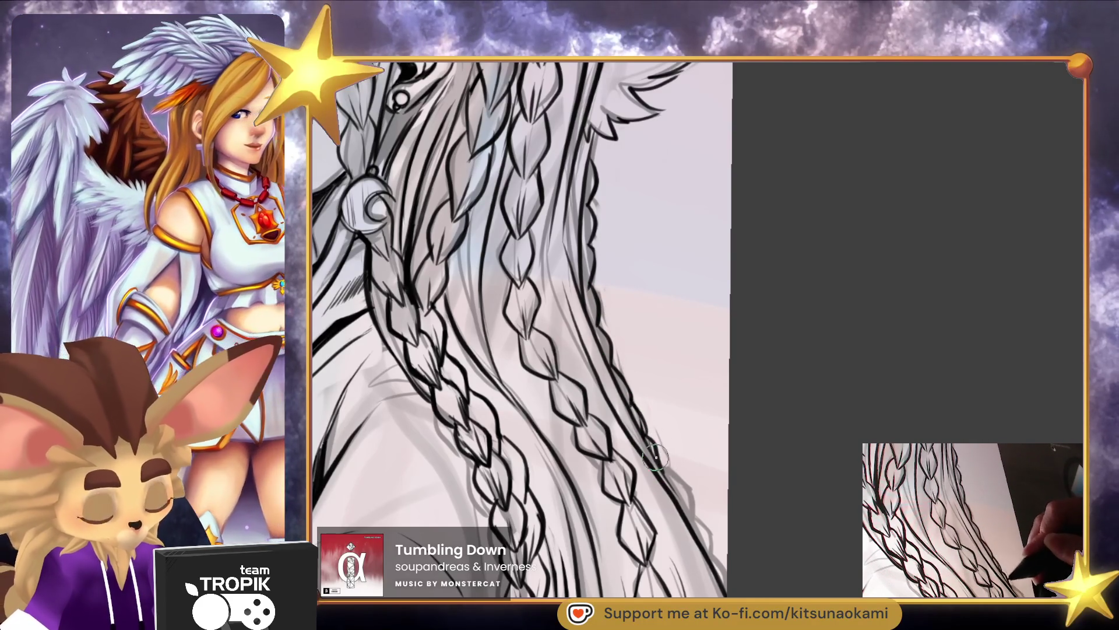
scroll(676, 497, "down", 5)
scroll(631, 352, "up", 5)
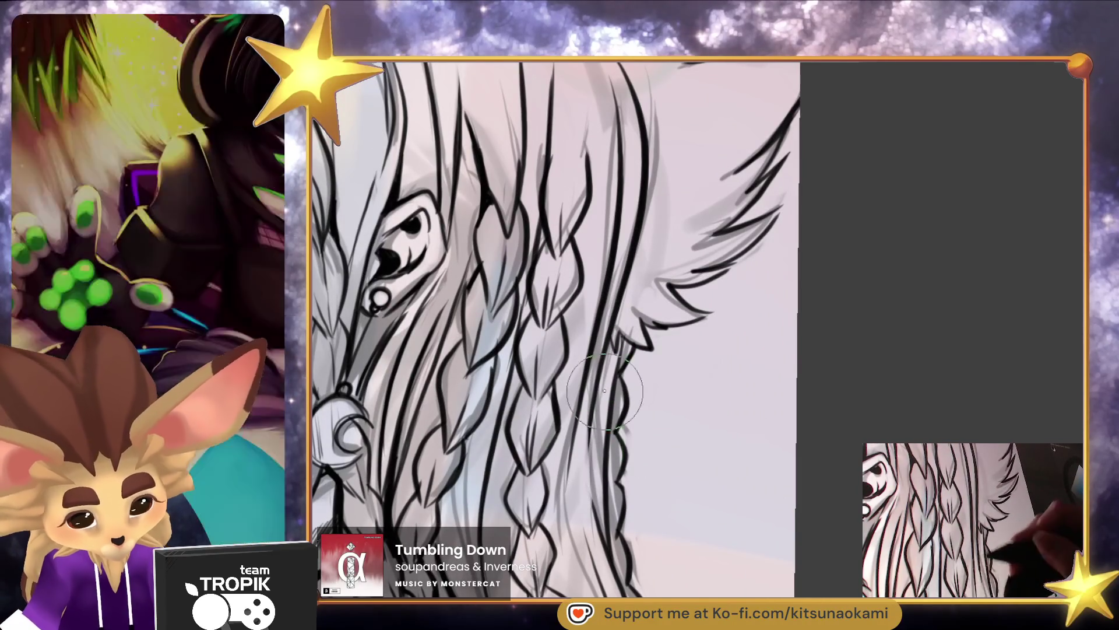
left_click_drag(604, 414, 584, 580)
left_click_drag(571, 431, 586, 594)
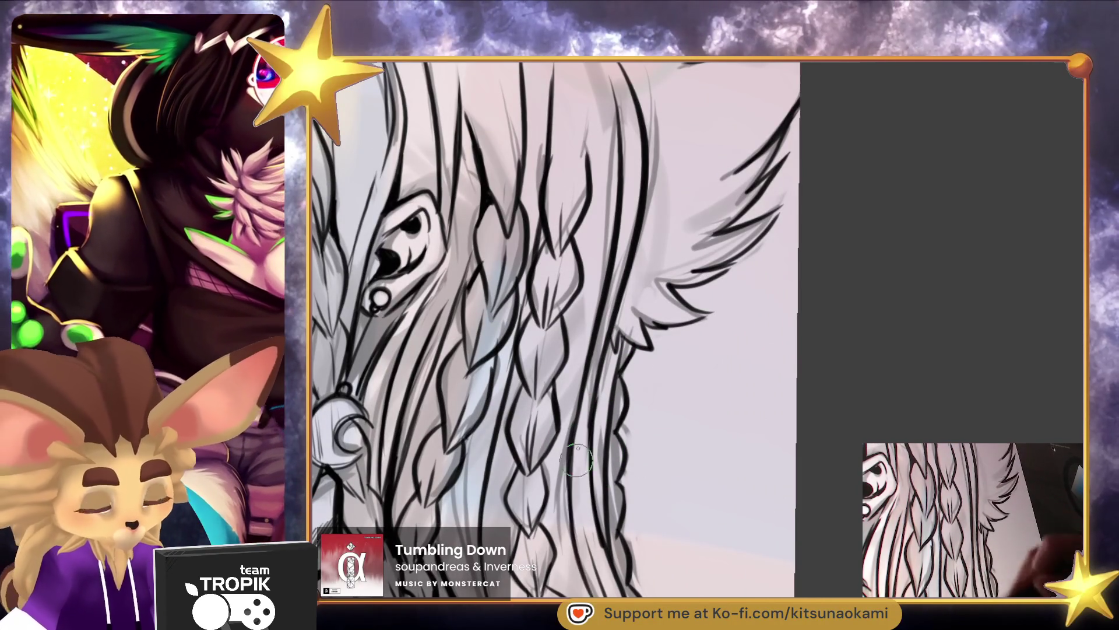
left_click_drag(567, 536, 586, 376)
scroll(585, 376, "down", 5)
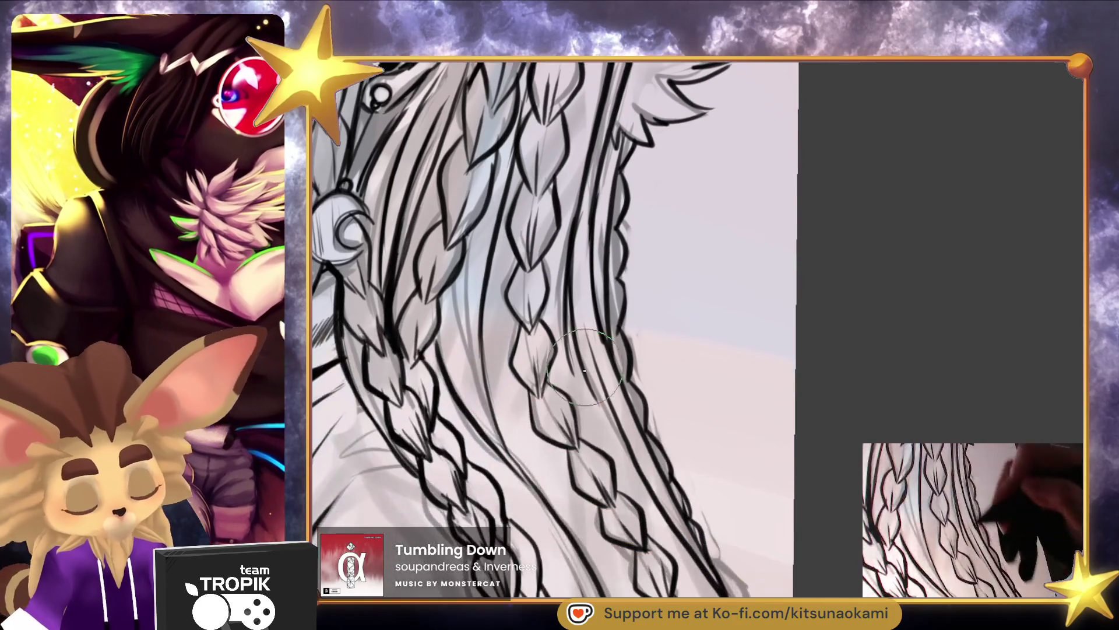
left_click_drag(600, 408, 641, 501)
scroll(623, 457, "down", 8)
scroll(734, 367, "up", 8)
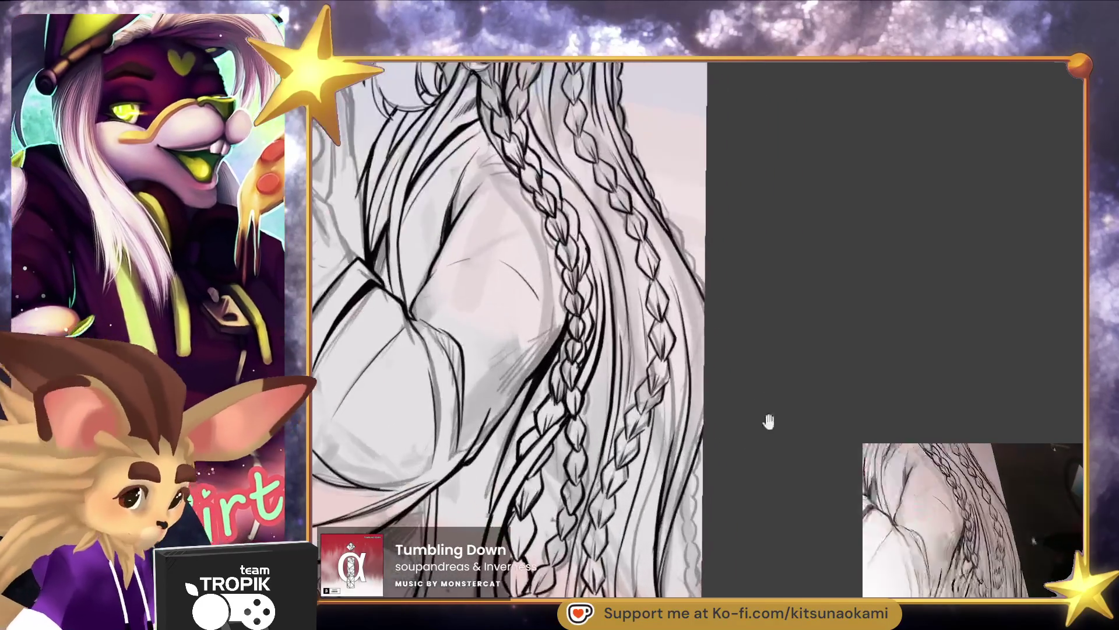
Ink the right braid from its top through the middle and lower sections
scroll(781, 248, "up", 5)
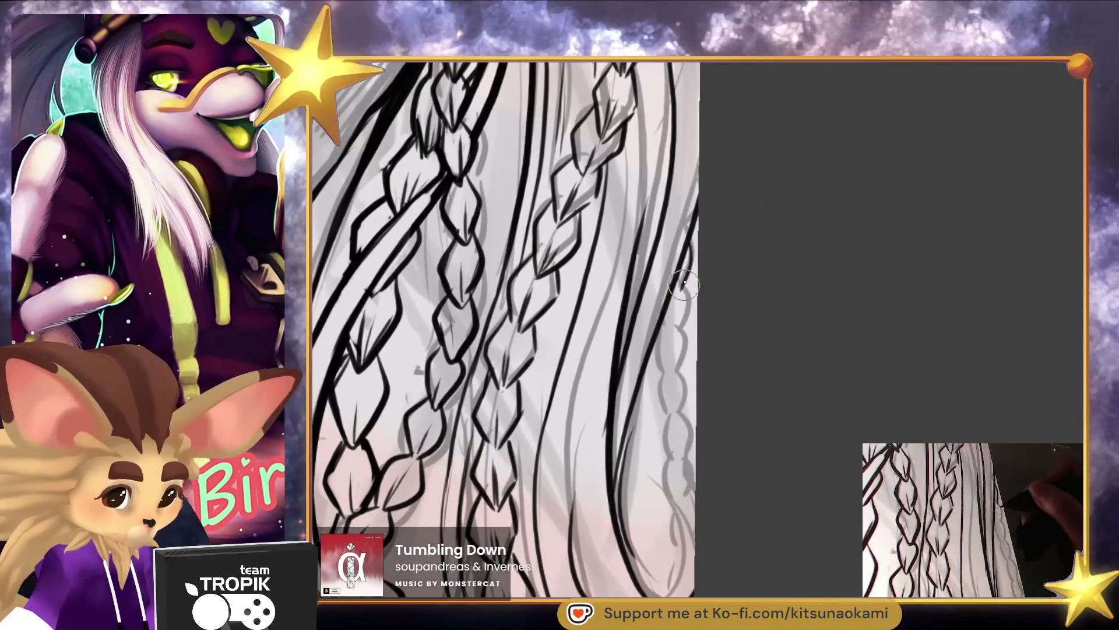
mouse_move(681, 292)
left_mouse_down()
mouse_move(663, 350)
mouse_move(660, 334)
left_mouse_up()
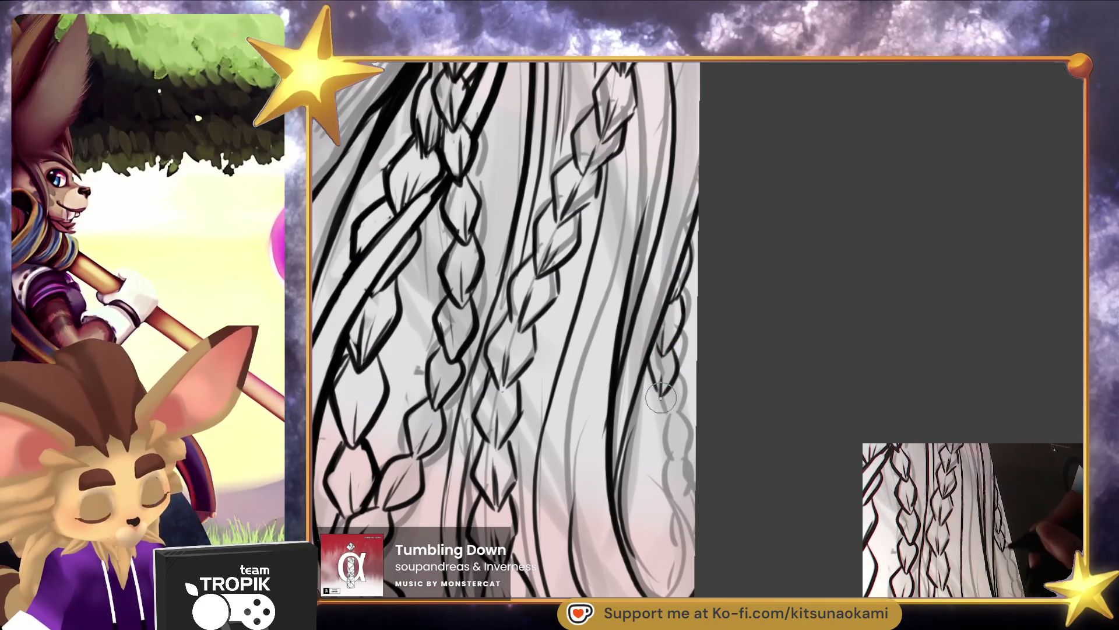
left_click_drag(665, 436, 670, 389)
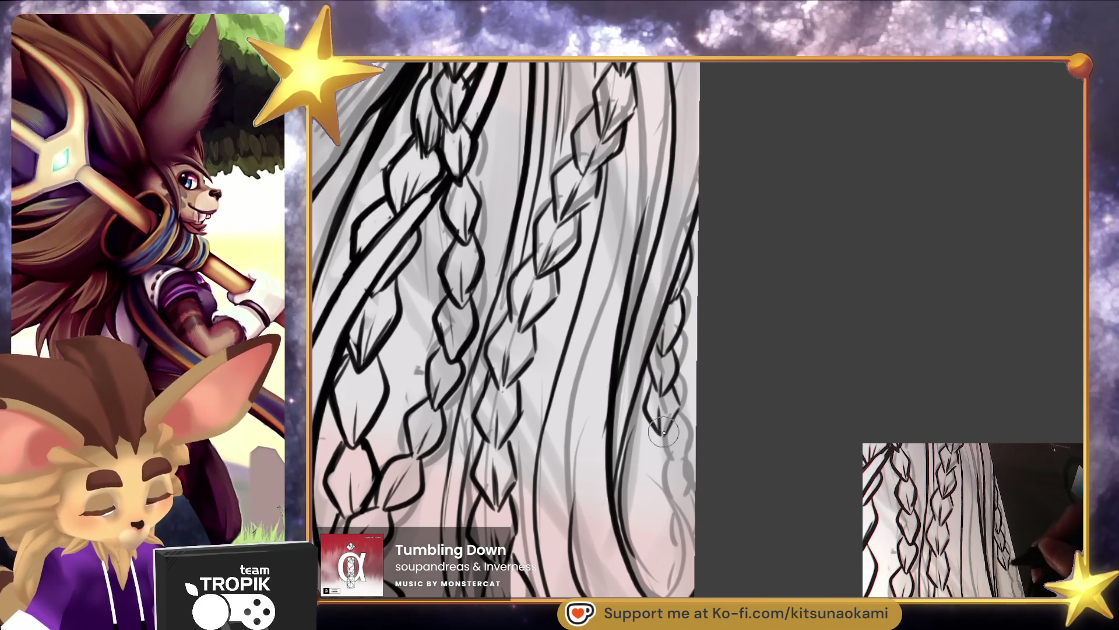
mouse_move(653, 434)
left_mouse_down()
mouse_move(646, 458)
mouse_move(661, 483)
left_mouse_up()
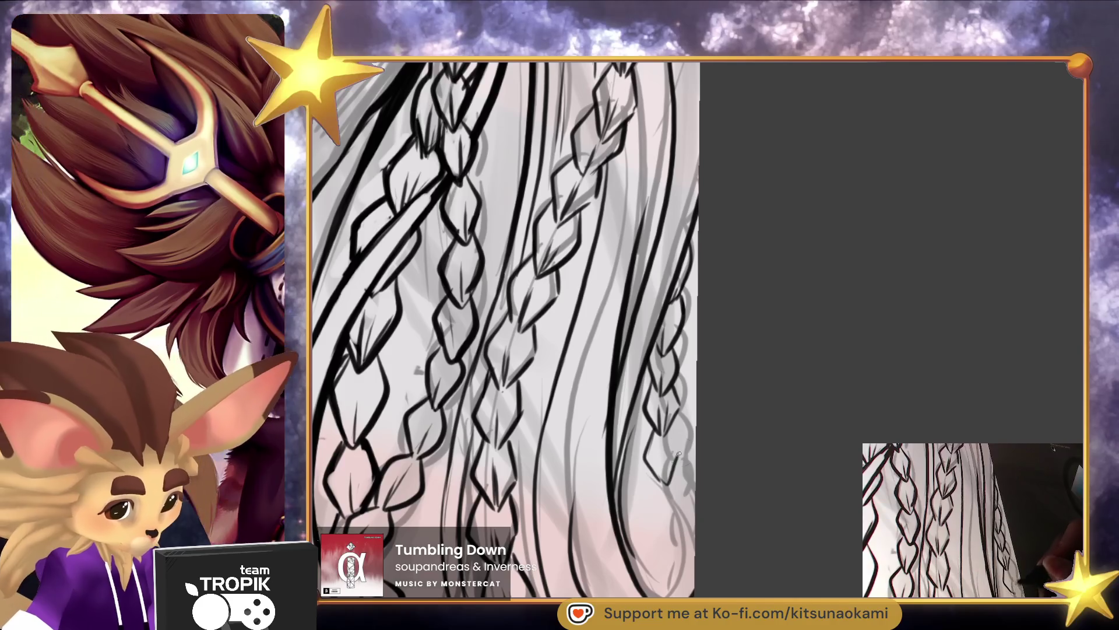
mouse_move(675, 412)
left_mouse_down()
mouse_move(662, 443)
mouse_move(676, 528)
left_mouse_up()
left_click_drag(647, 469, 677, 563)
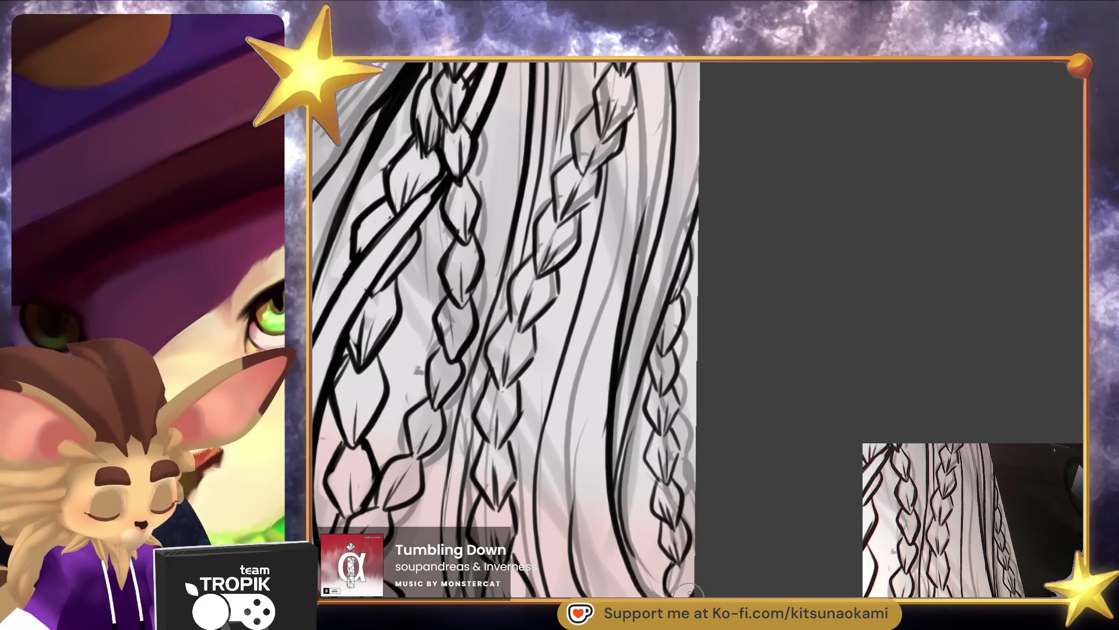
Add further ink strokes along the braid and marks on the upper braids
scroll(672, 586, "down", 2)
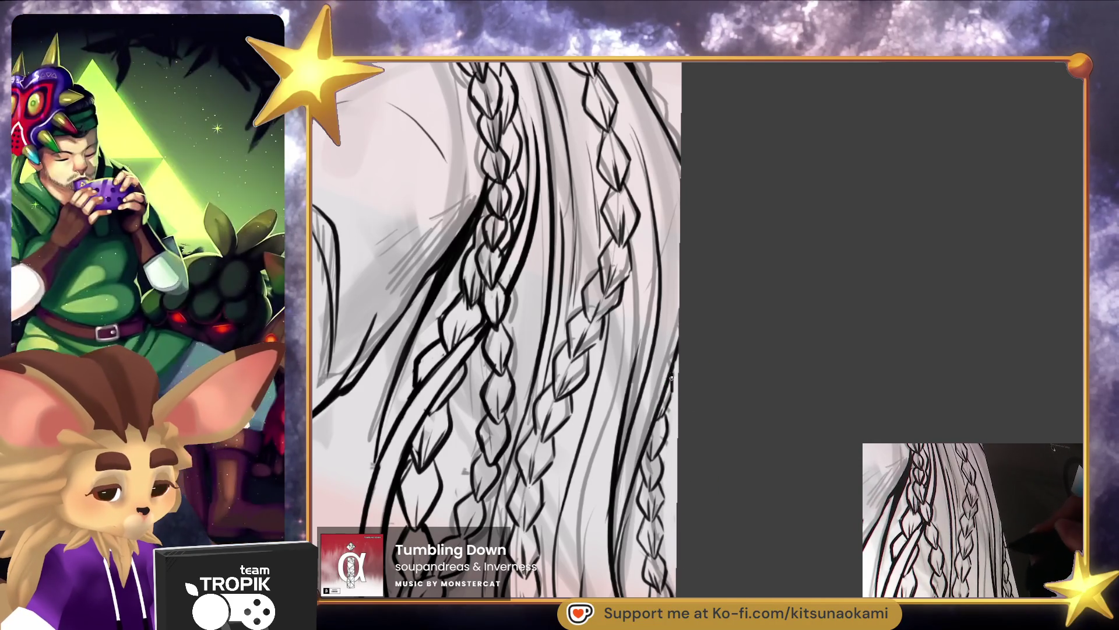
scroll(694, 336, "up", 2)
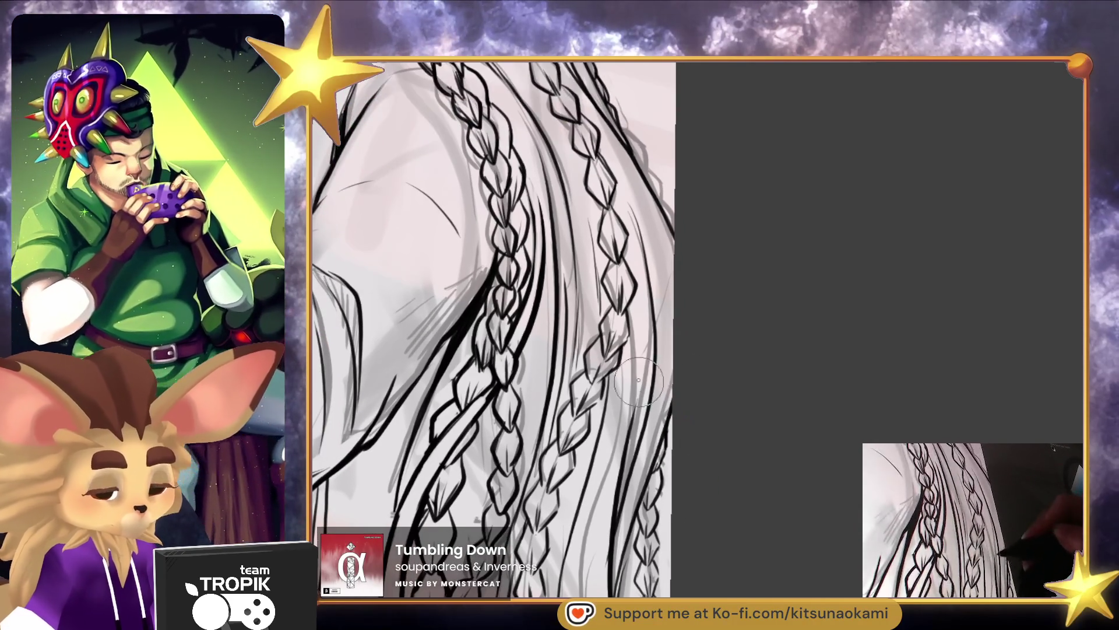
left_click_drag(616, 493, 631, 396)
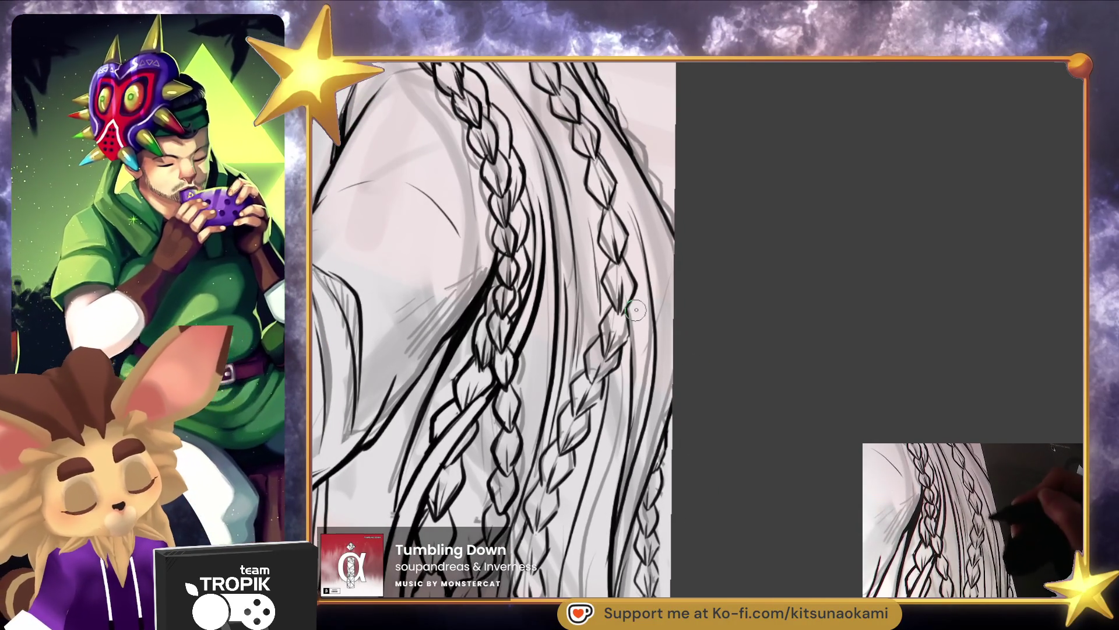
scroll(652, 304, "up", 2)
mouse_move(609, 312)
left_mouse_down()
mouse_move(638, 371)
mouse_move(607, 303)
left_mouse_up()
scroll(607, 302, "up", 3)
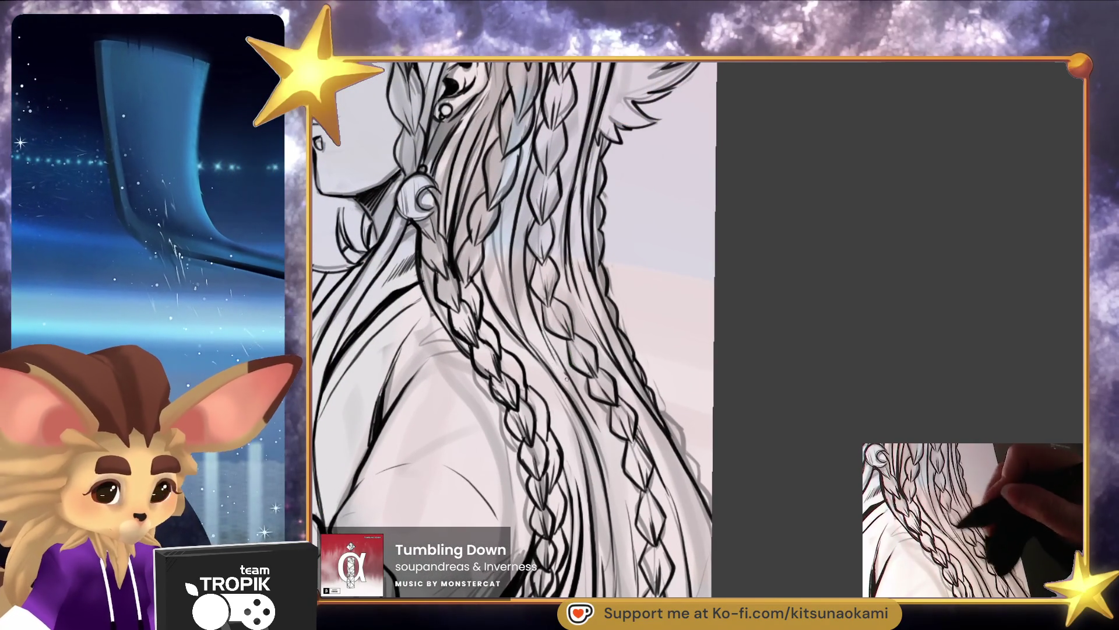
Make the inking brush much larger and zoom in on the head and ear
scroll(571, 384, "up", 3)
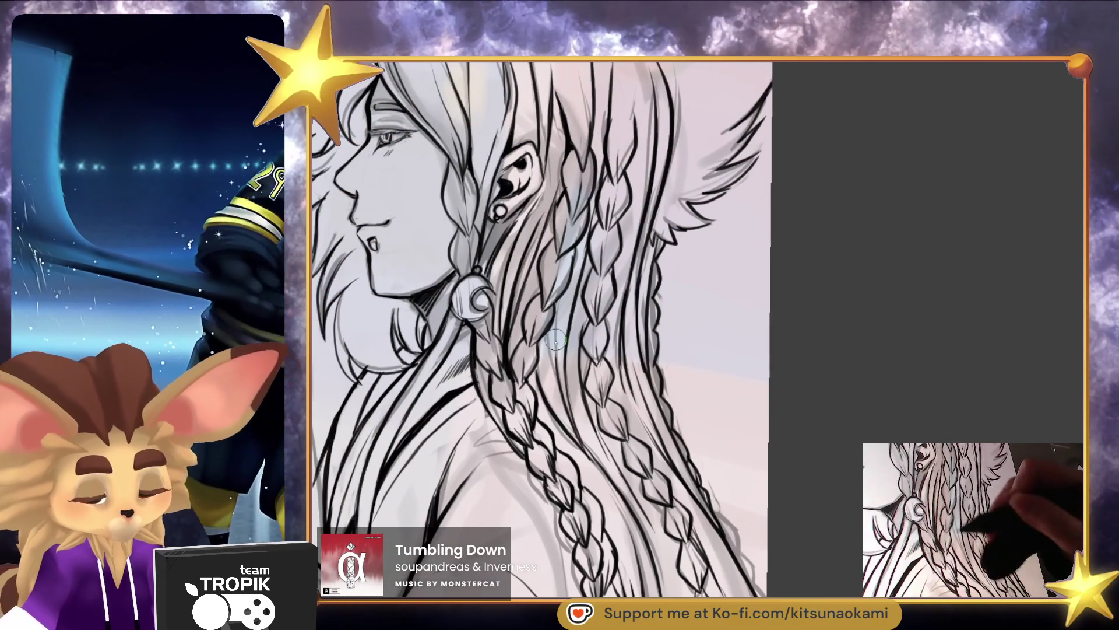
scroll(557, 315, "up", 3)
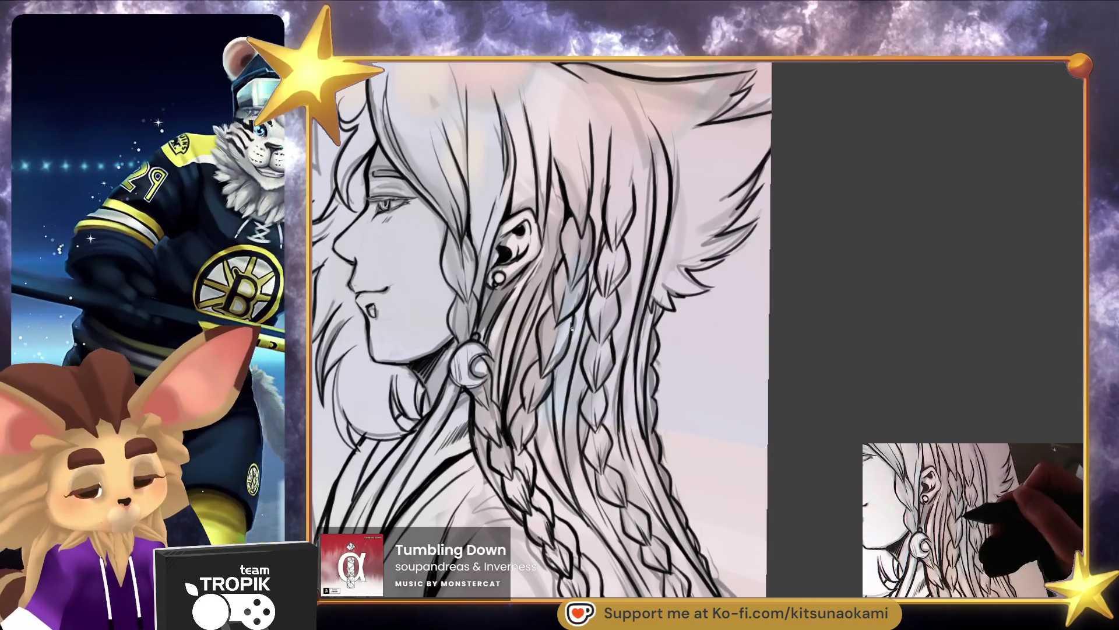
scroll(572, 329, "up", 3)
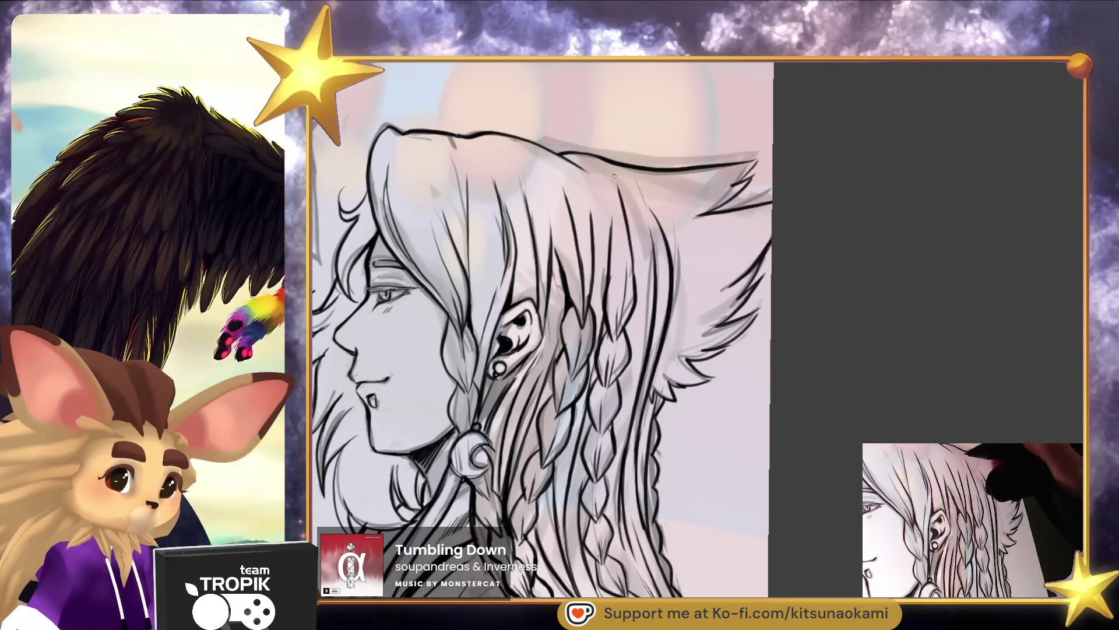
scroll(769, 341, "down", 5)
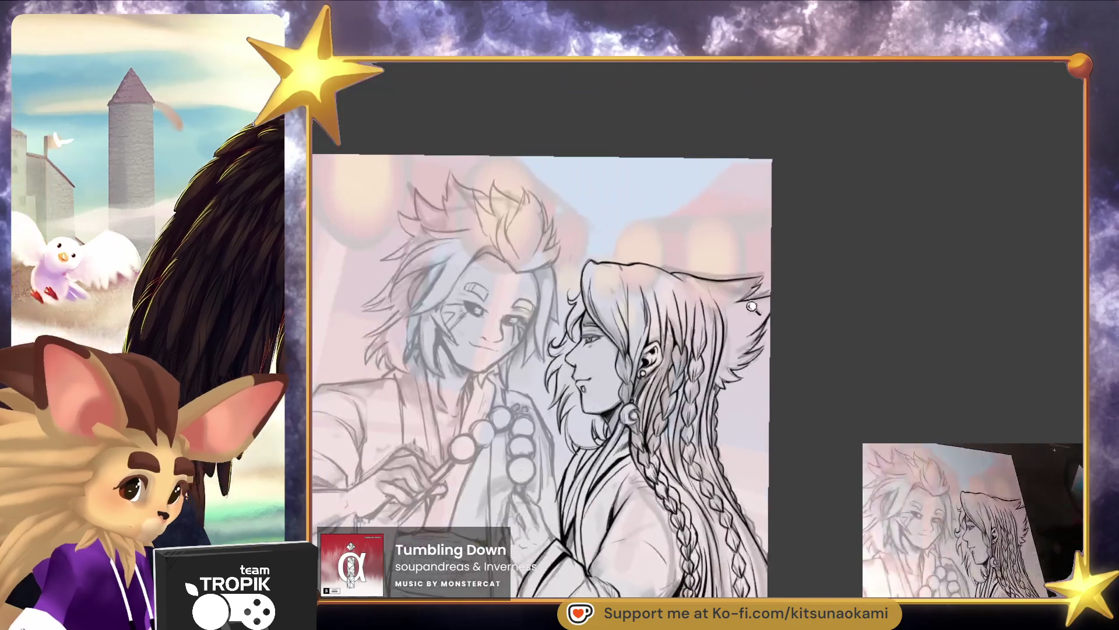
scroll(618, 219, "up", 5)
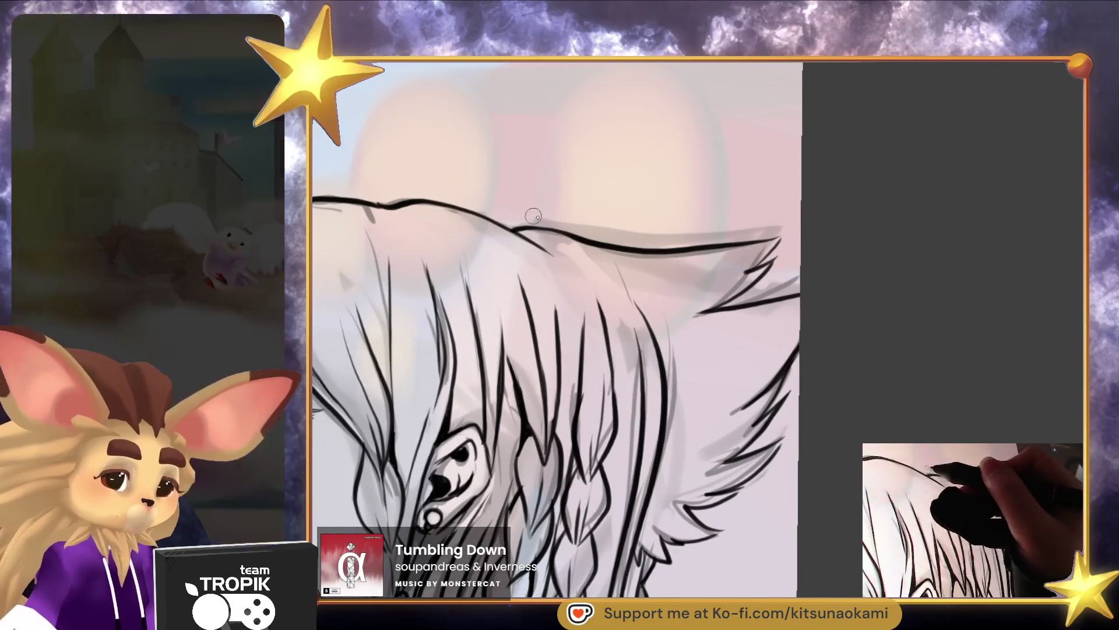
key("bracketright")
key("bracketright")
key("bracketright")
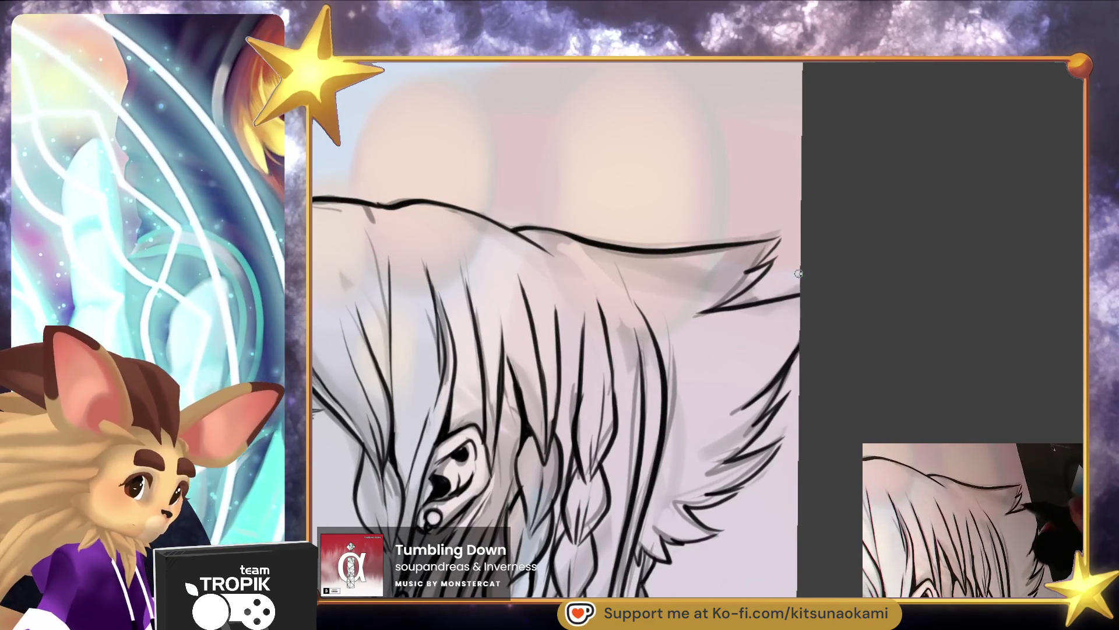
scroll(832, 347, "down", 5)
scroll(816, 443, "up", 2)
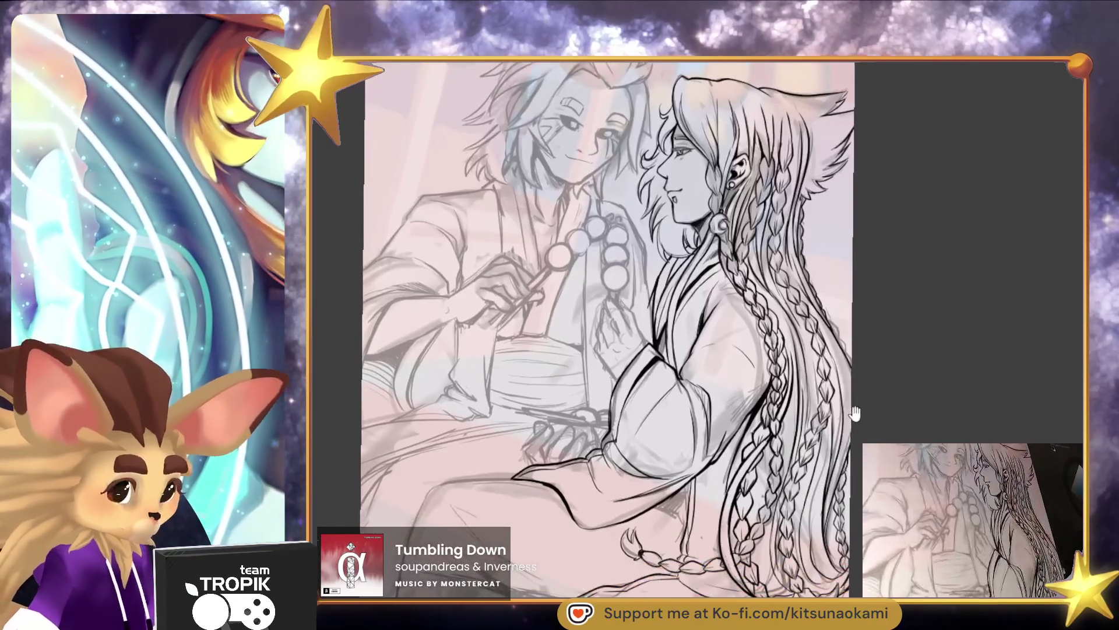
scroll(805, 489, "up", 3)
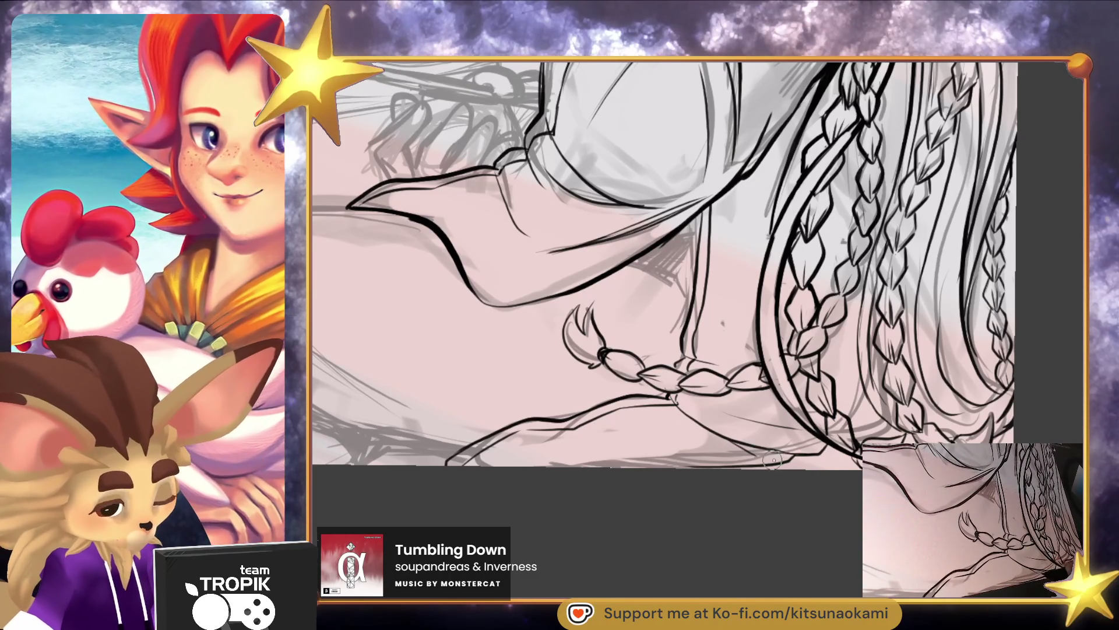
Ink short lines along the lower sleeve edge and fold, then zoom out
left_click_drag(783, 451, 754, 454)
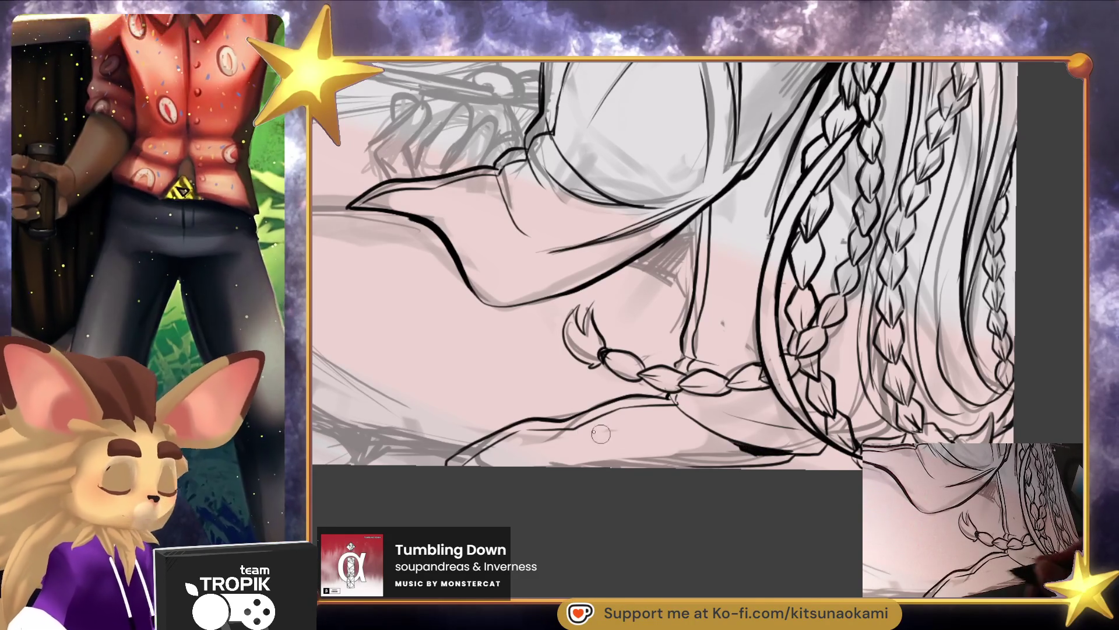
left_click_drag(562, 432, 797, 370)
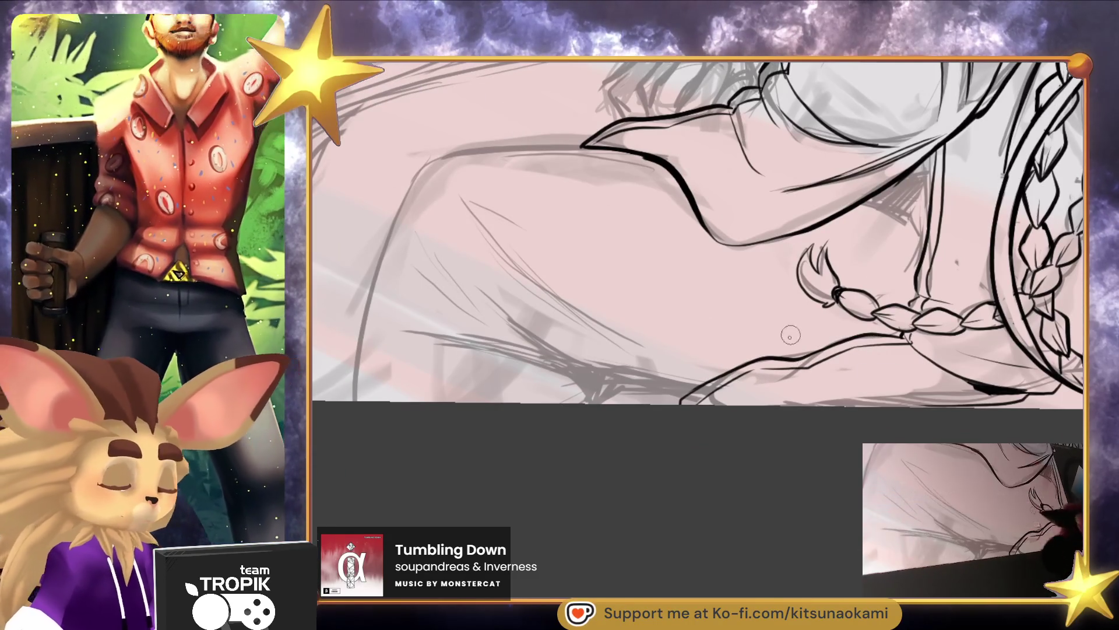
mouse_move(706, 389)
left_mouse_down()
mouse_move(722, 391)
mouse_move(647, 390)
mouse_move(512, 324)
left_mouse_up()
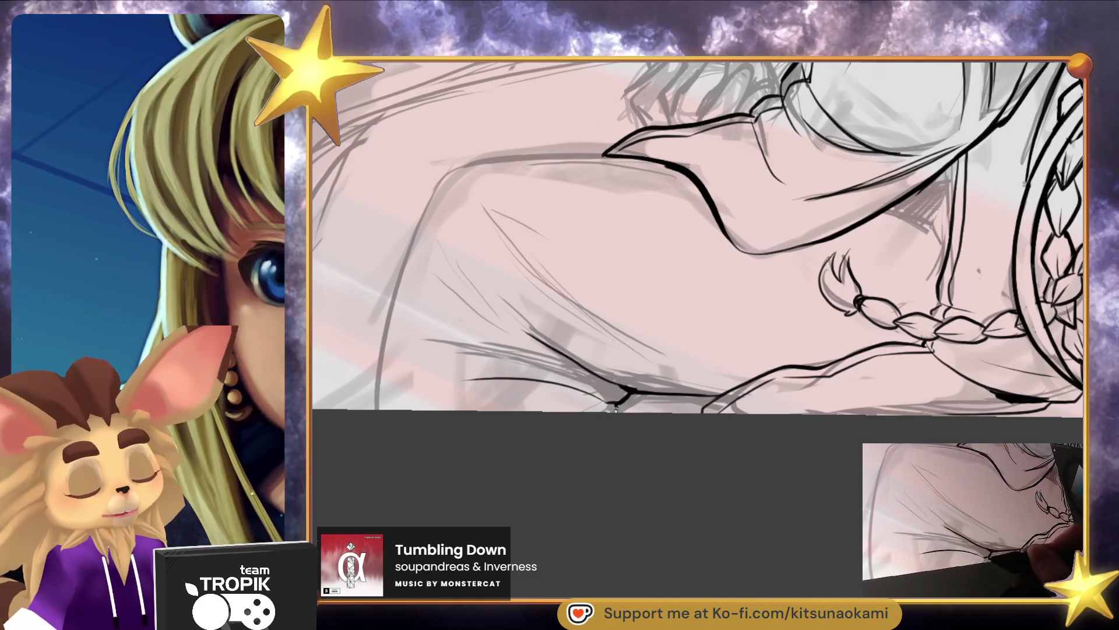
left_click_drag(618, 400, 631, 461)
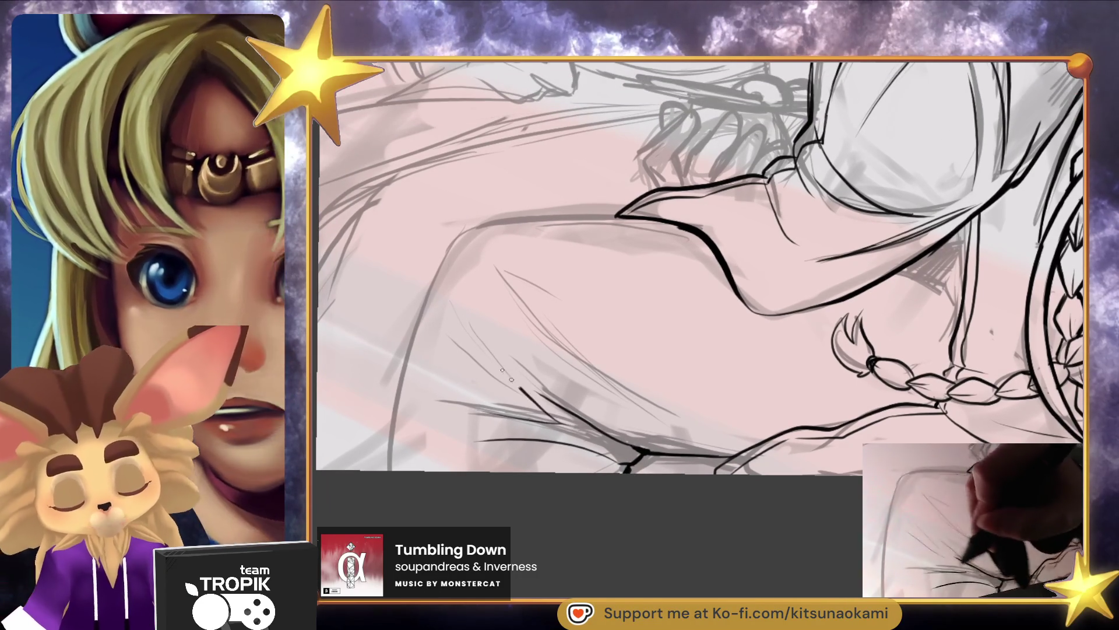
mouse_move(603, 325)
left_mouse_down()
mouse_move(645, 533)
mouse_move(837, 426)
mouse_move(944, 426)
left_mouse_up()
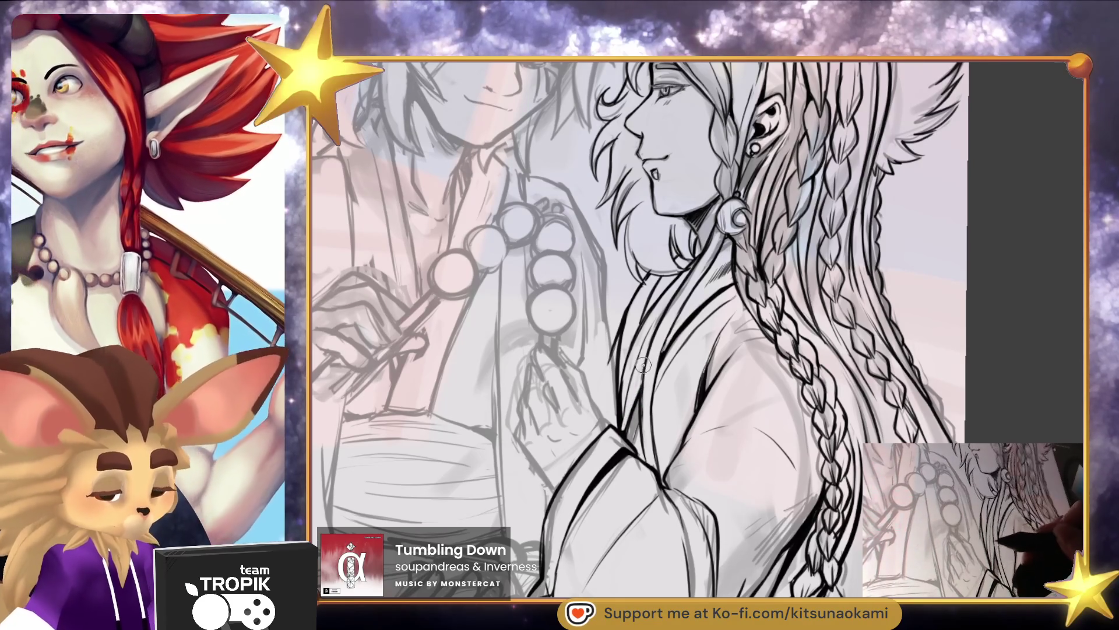
scroll(668, 333, "down", 5)
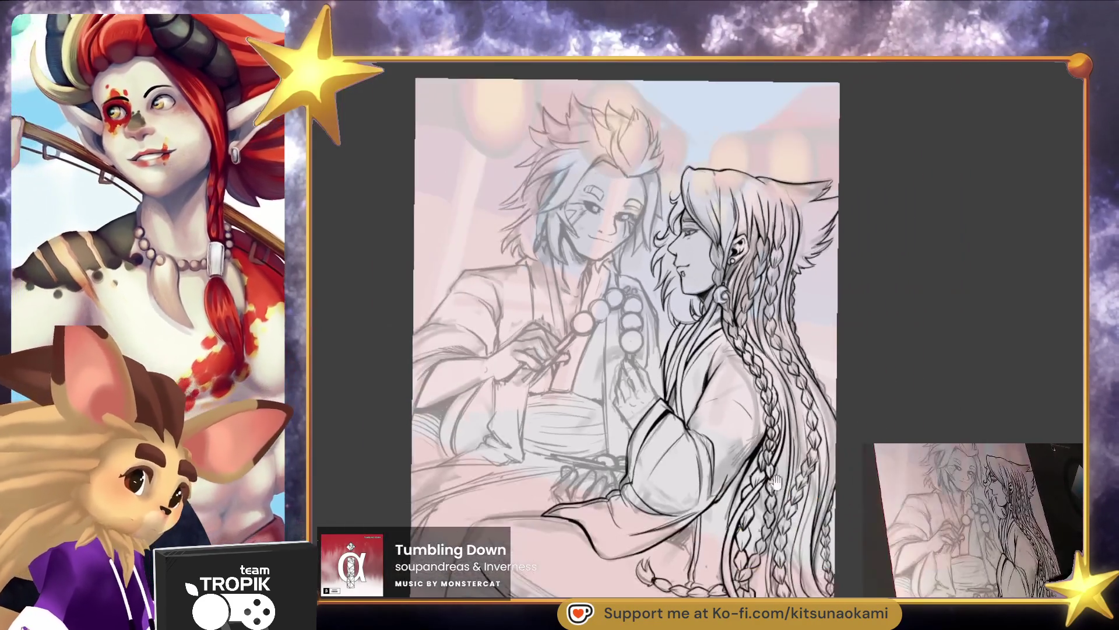
Pan and zoom over the sleeve cuff to bring the lap outline into view
left_click_drag(775, 481, 789, 417)
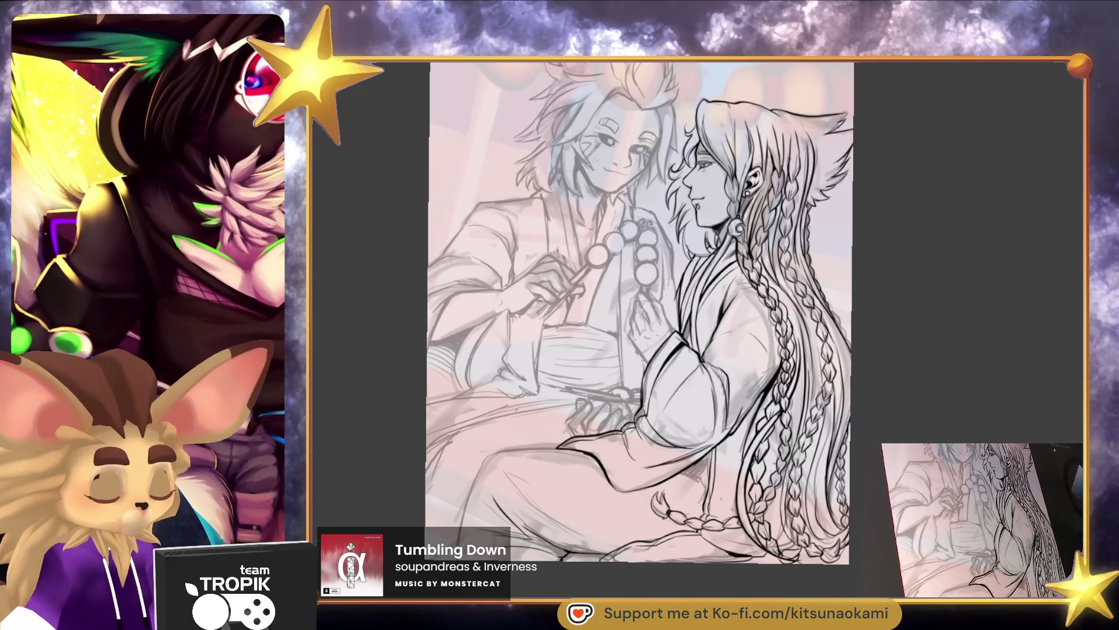
scroll(718, 338, "up", 5)
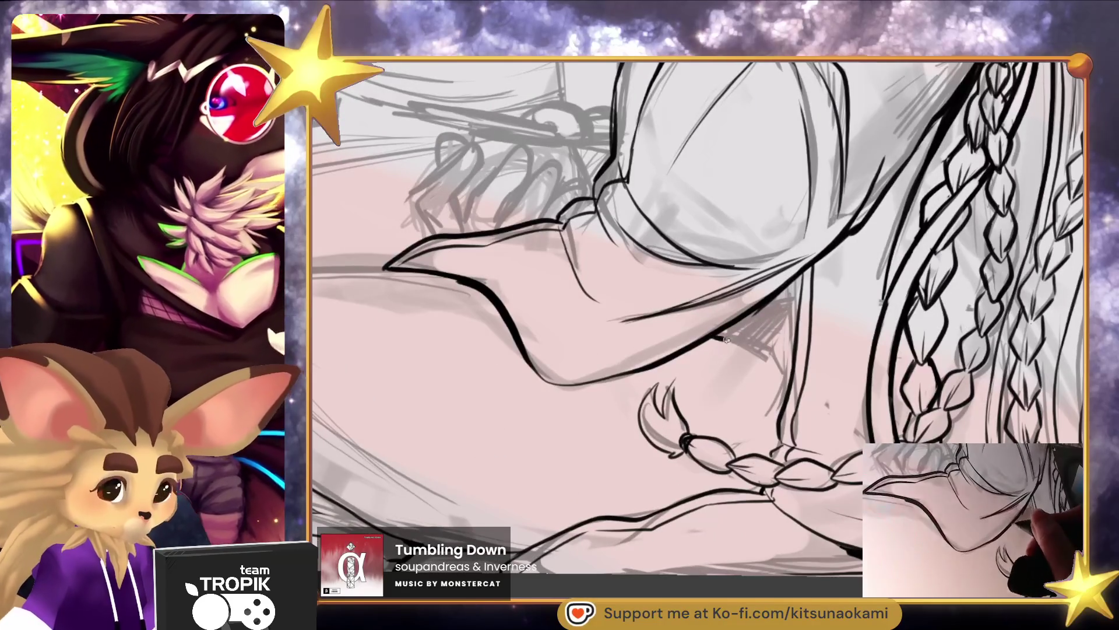
left_click_drag(760, 334, 726, 365)
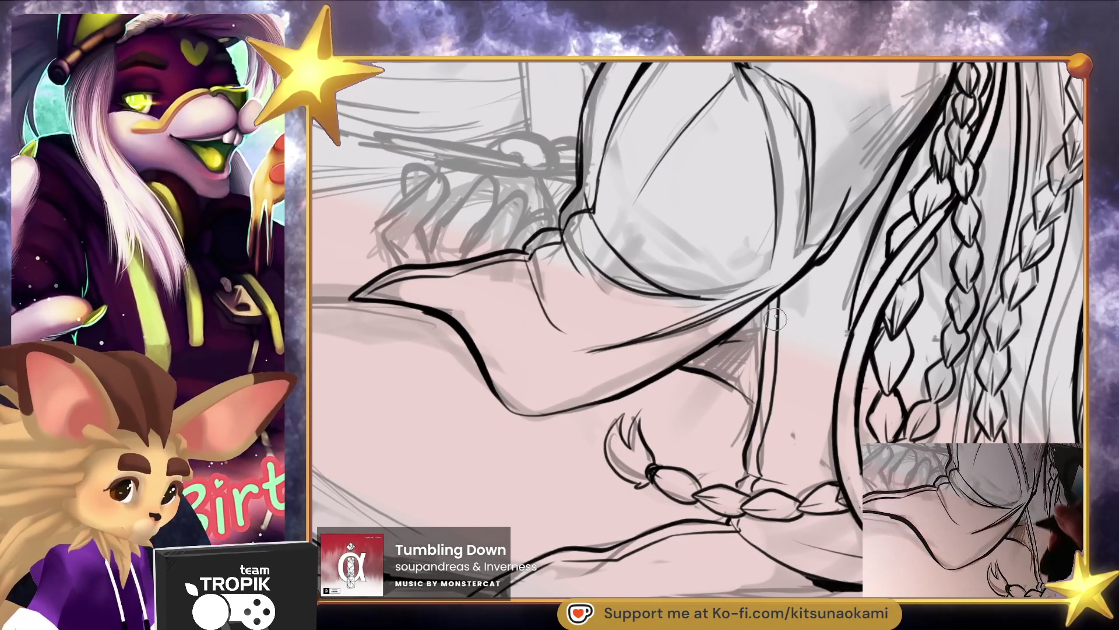
scroll(675, 488, "down", 5)
scroll(675, 488, "up", 4)
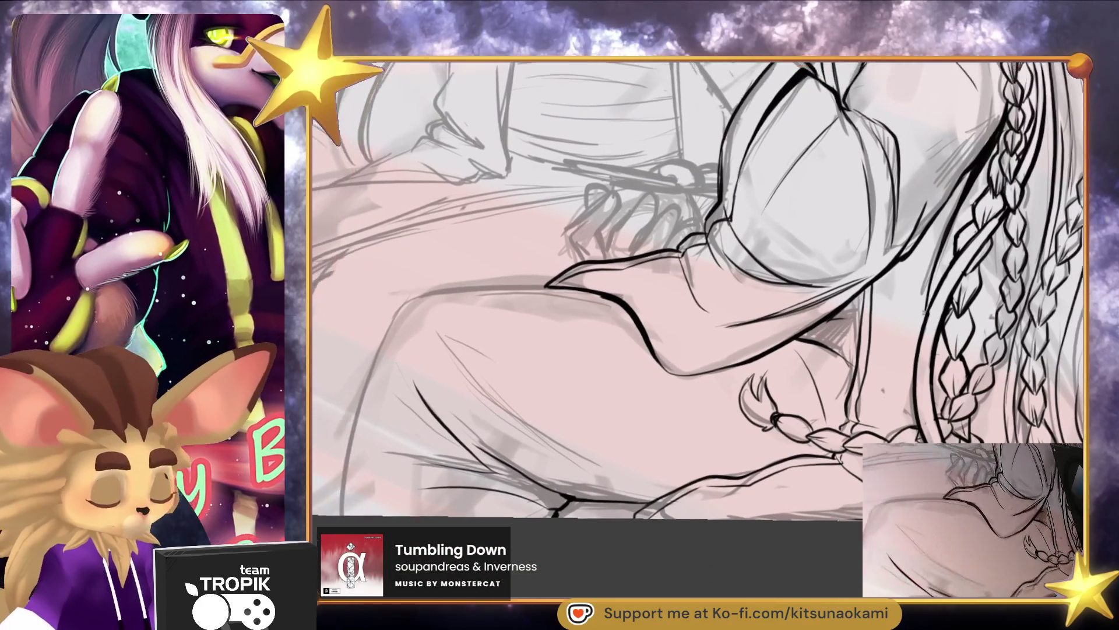
left_click_drag(529, 286, 549, 286)
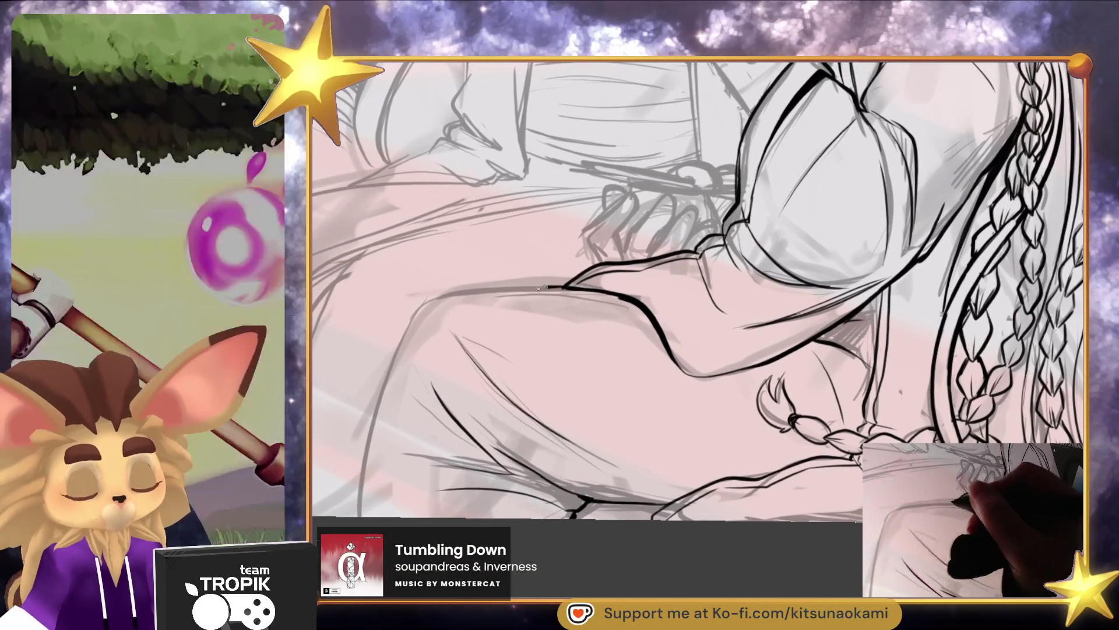
mouse_move(542, 433)
left_mouse_down()
mouse_move(600, 488)
mouse_move(639, 453)
left_mouse_up()
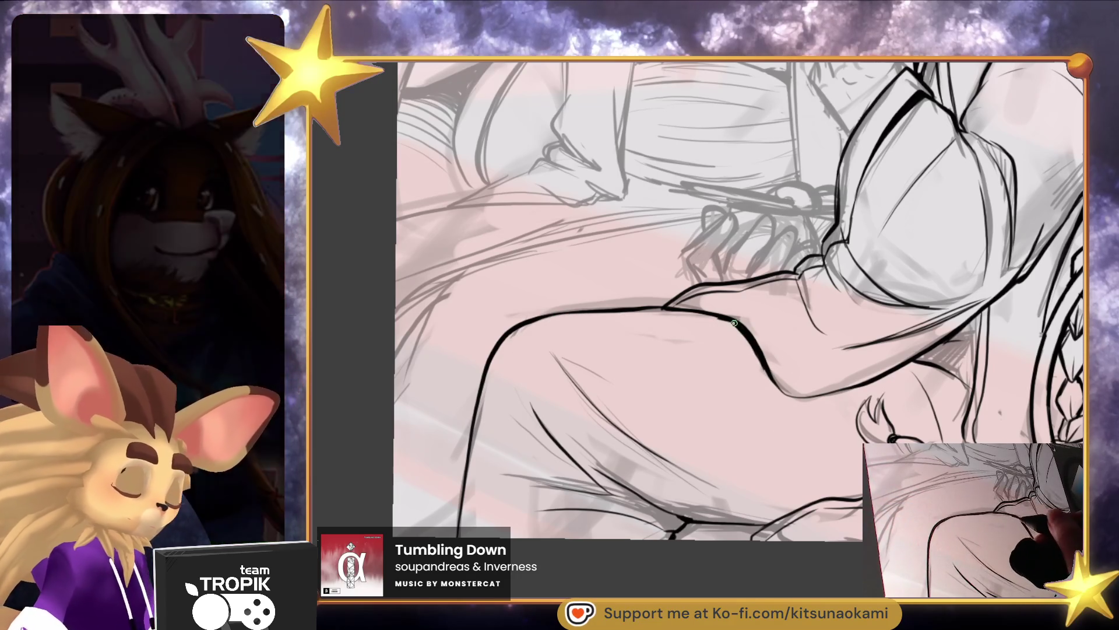
scroll(800, 481, "down", 5)
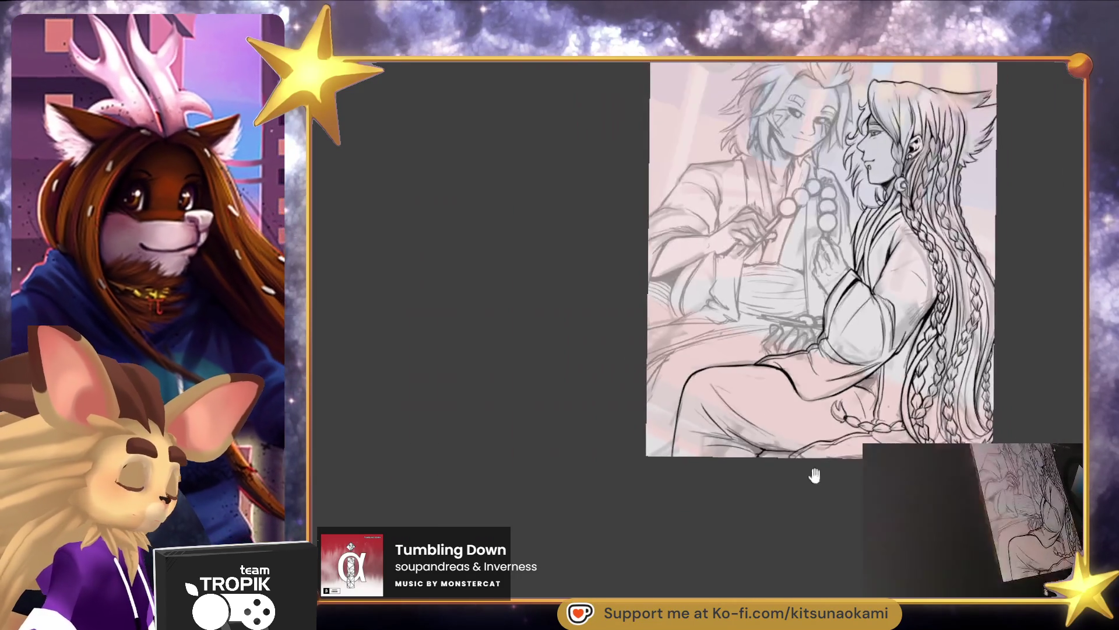
left_click_drag(799, 482, 676, 489)
scroll(676, 489, "up", 3)
left_click_drag(763, 514, 757, 540)
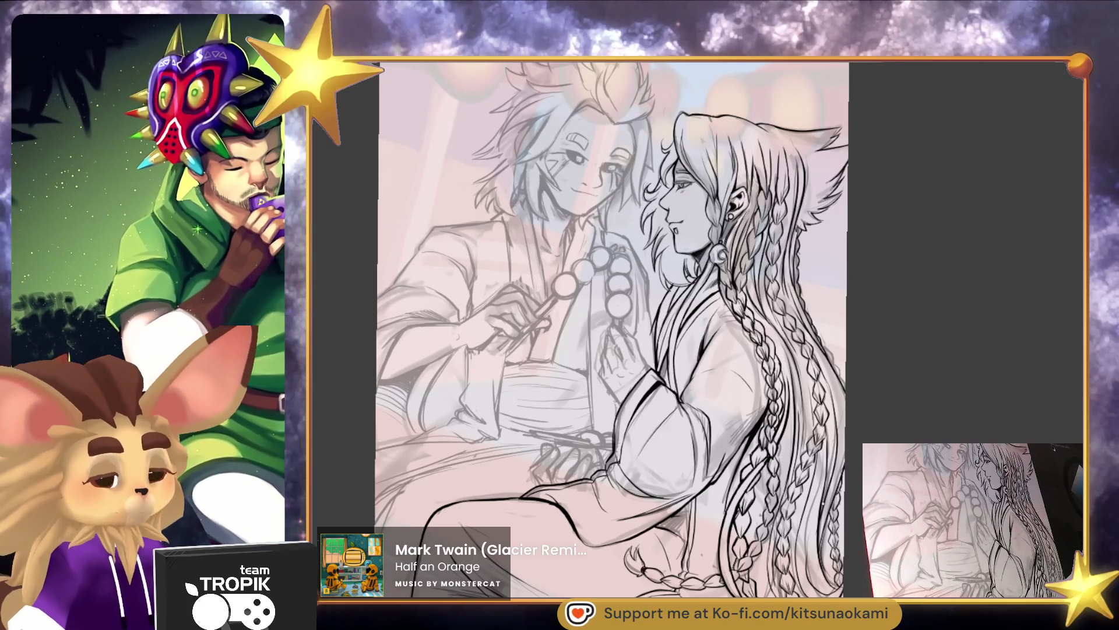
mouse_move(622, 190)
left_mouse_down()
mouse_move(640, 241)
mouse_move(510, 289)
left_mouse_up()
scroll(639, 240, "up", 5)
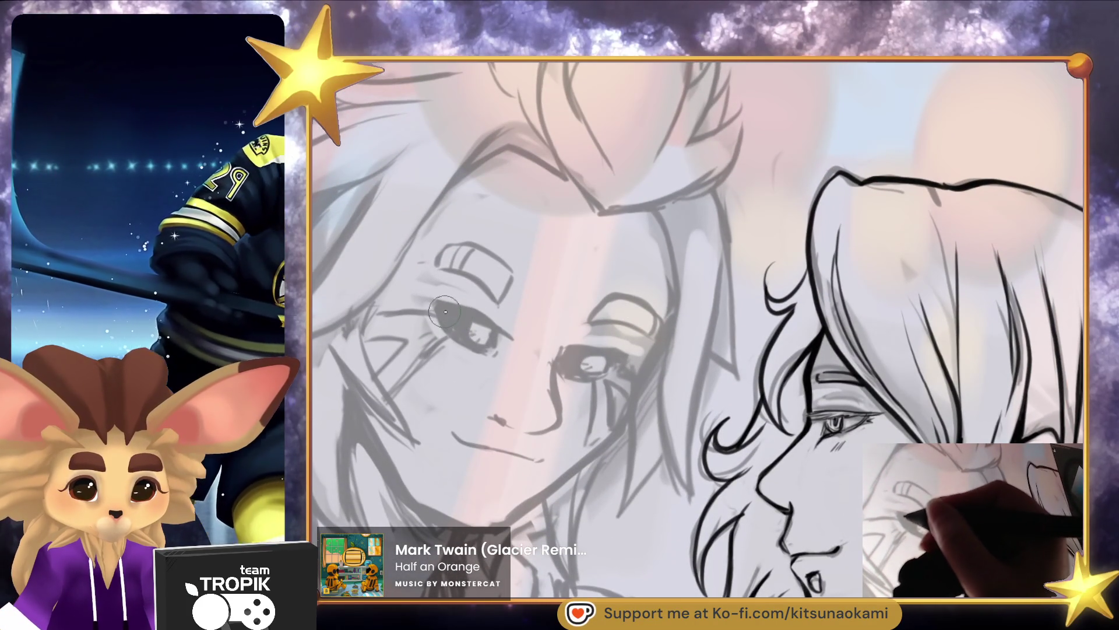
Ink the eye lash lines and lids, erasing to lighten the dark iris strokes
left_click_drag(470, 324, 515, 342)
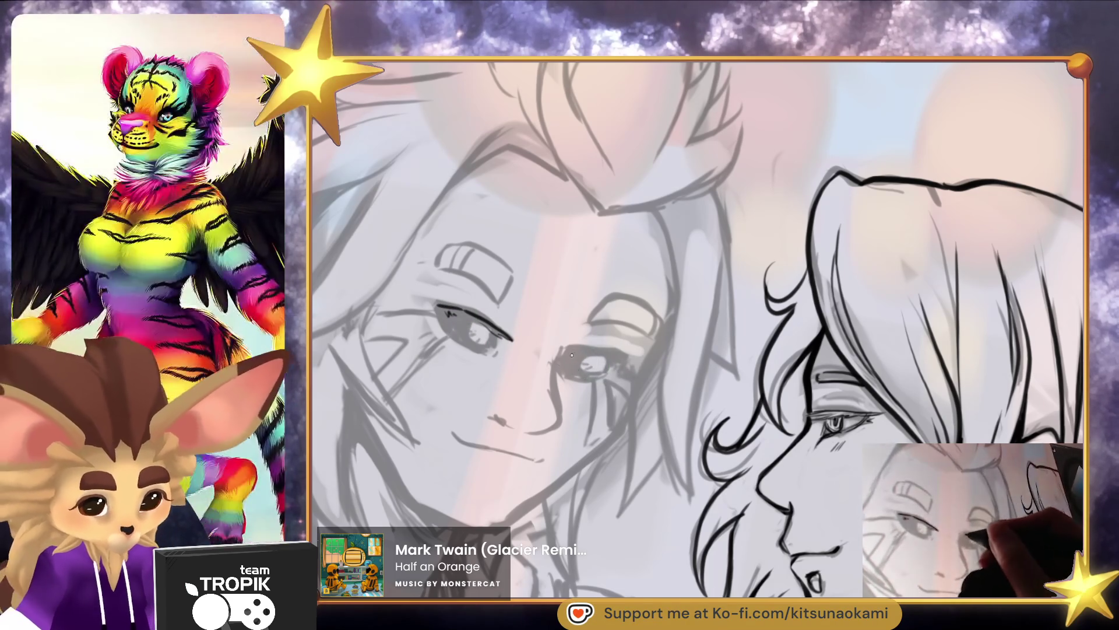
mouse_move(621, 357)
left_mouse_down()
mouse_move(581, 354)
mouse_move(606, 378)
left_mouse_up()
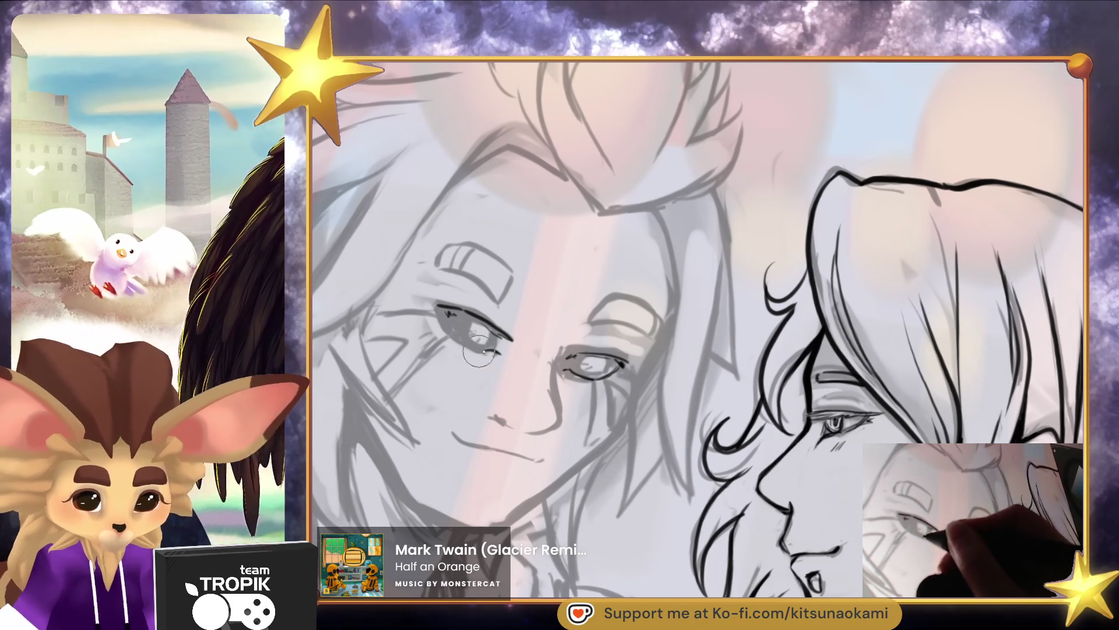
mouse_move(448, 320)
left_mouse_down()
mouse_move(490, 350)
mouse_move(473, 331)
mouse_move(505, 338)
left_mouse_up()
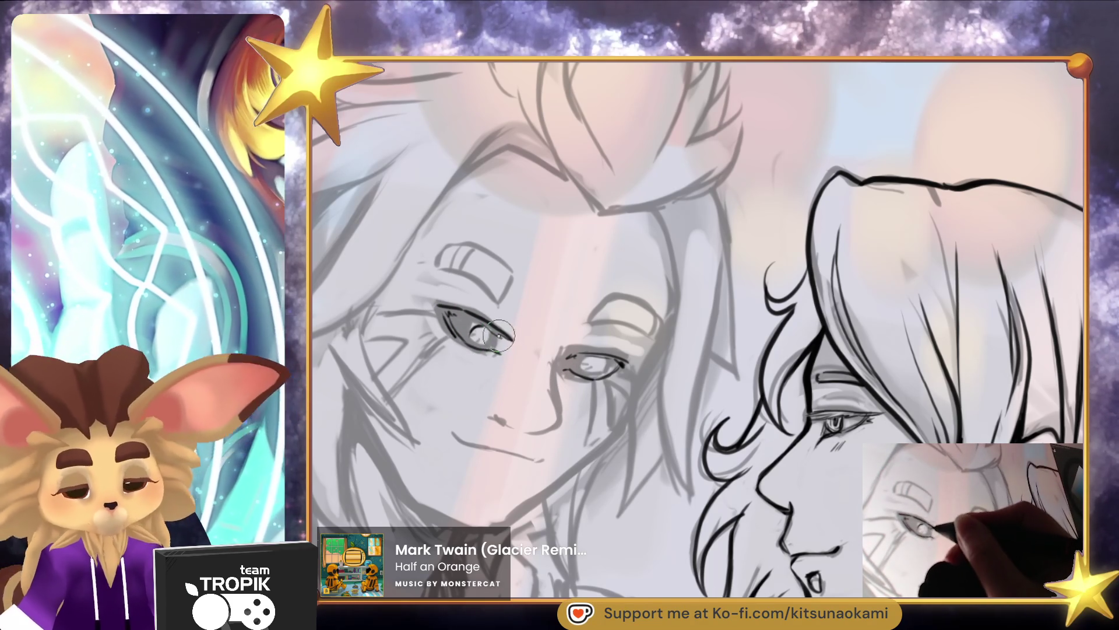
key("e")
mouse_move(493, 327)
left_mouse_down()
mouse_move(475, 321)
mouse_move(491, 346)
left_mouse_up()
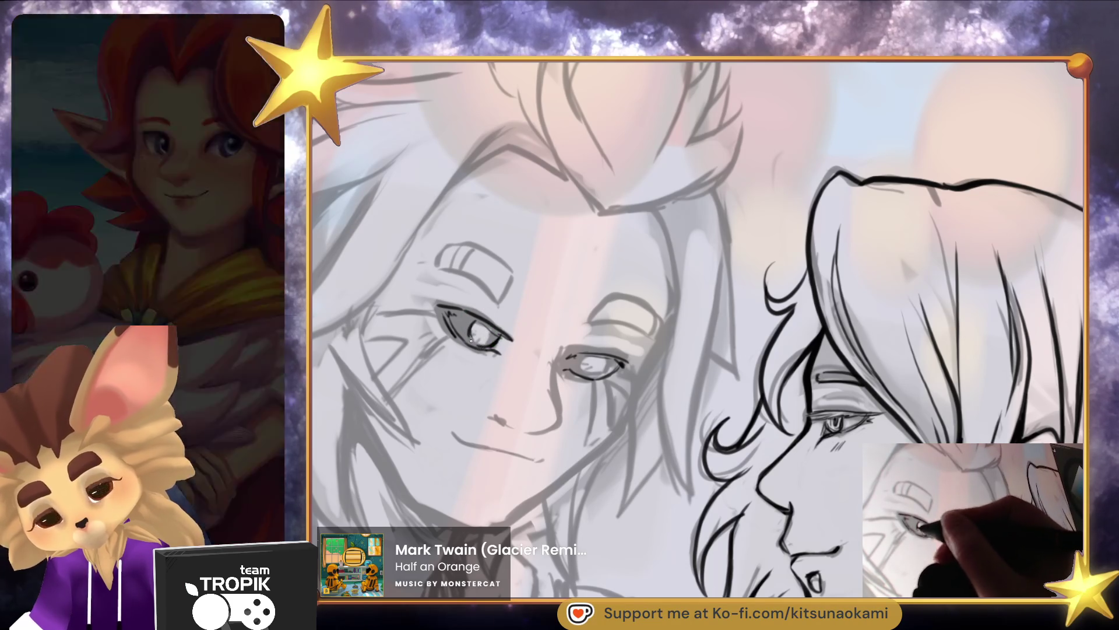
mouse_move(587, 375)
left_mouse_down()
mouse_move(603, 376)
mouse_move(598, 344)
mouse_move(561, 350)
left_mouse_up()
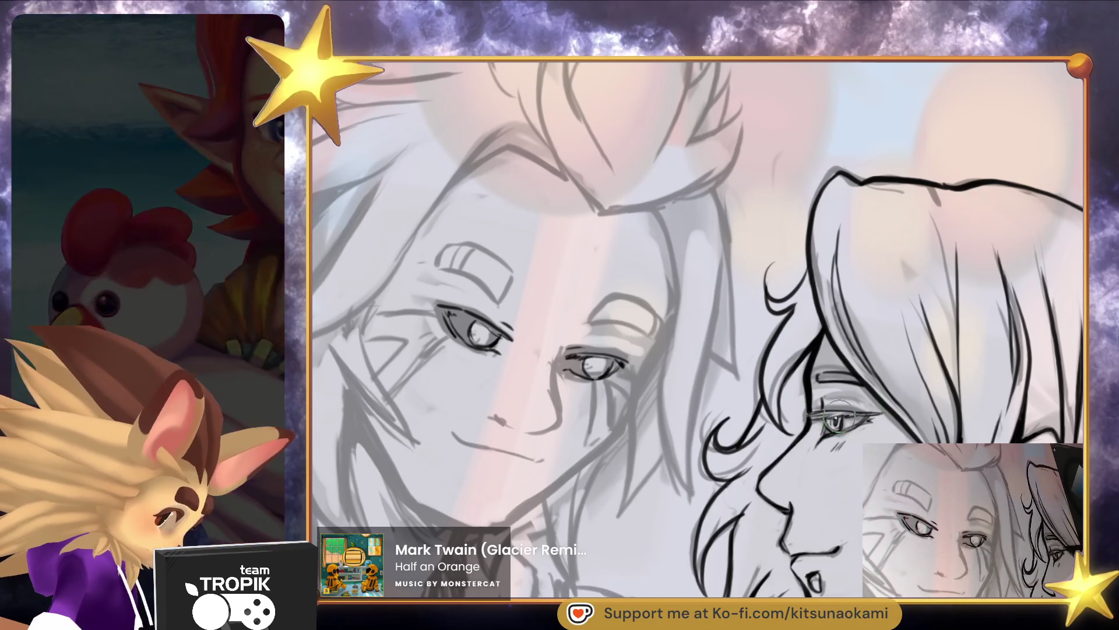
Ink the upper eyelid above the man's right eye and box the left eyebrow
scroll(851, 408, "down", 5)
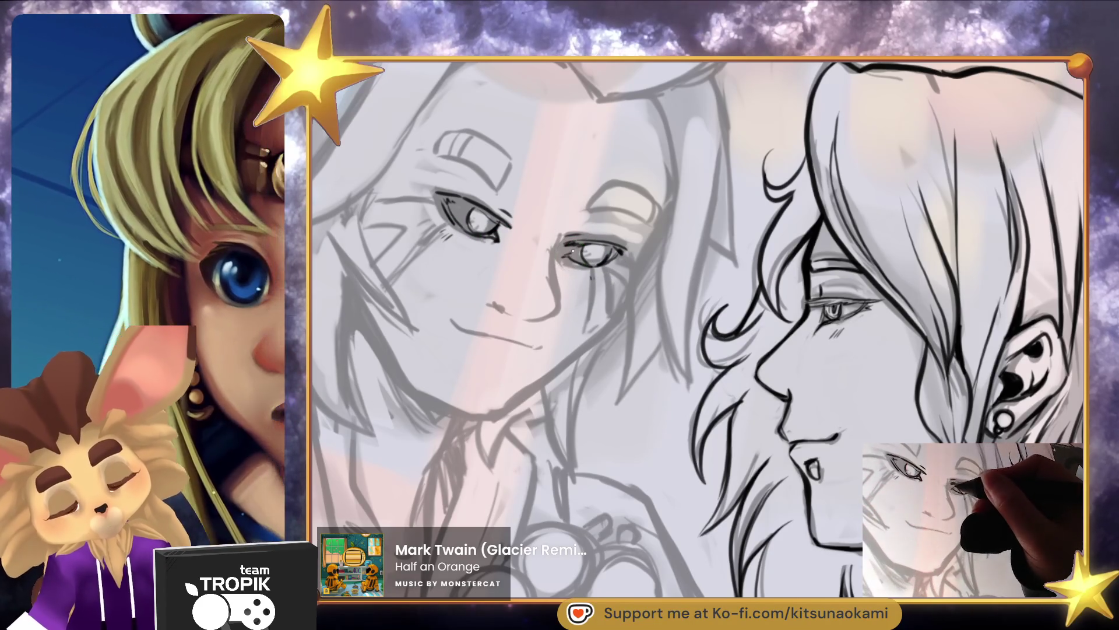
left_click_drag(572, 250, 695, 338)
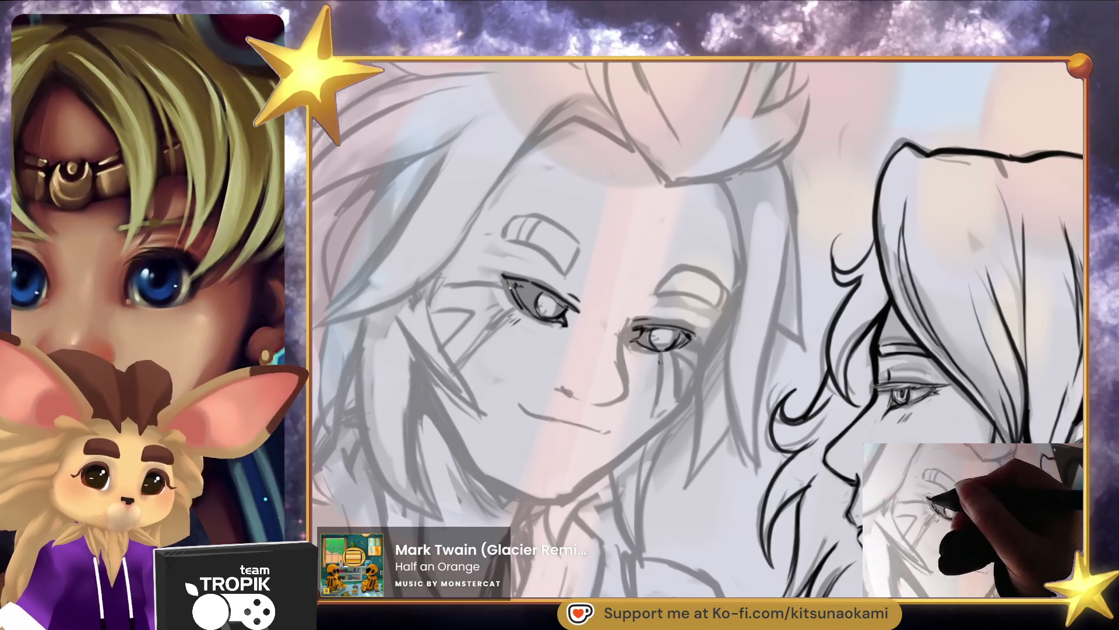
left_click_drag(713, 357, 714, 362)
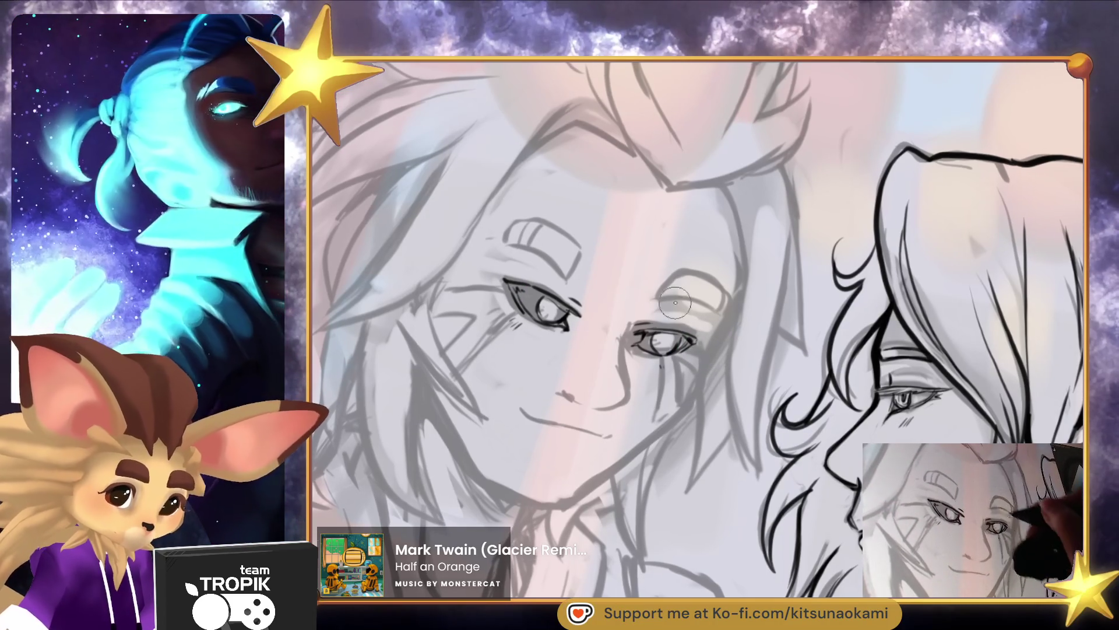
mouse_move(656, 282)
left_mouse_down()
mouse_move(653, 299)
mouse_move(719, 300)
mouse_move(714, 314)
left_mouse_up()
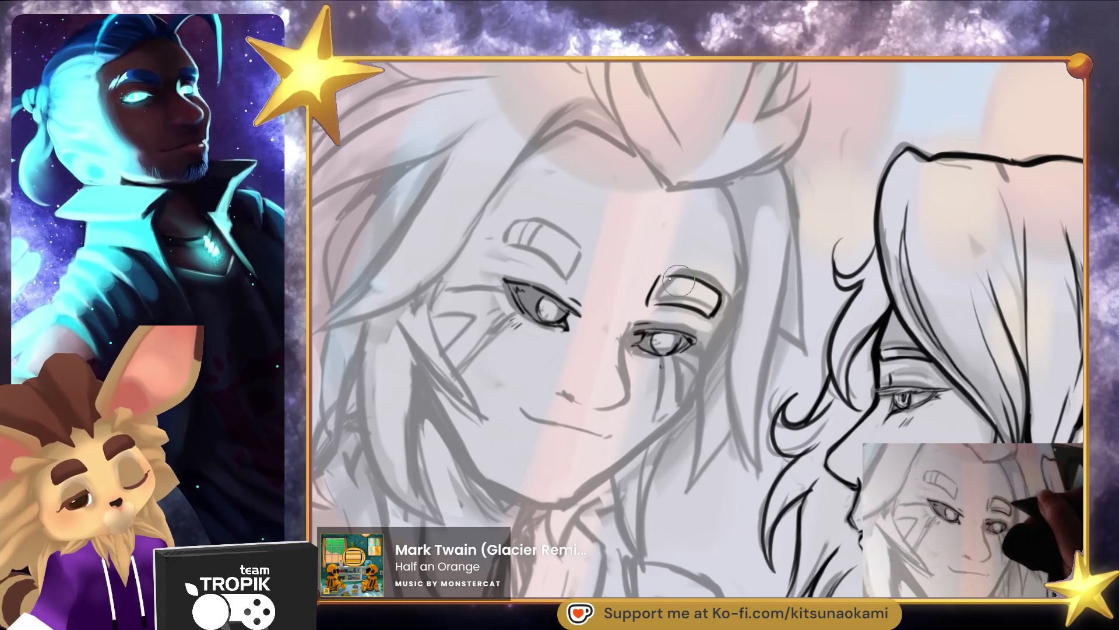
left_click_drag(597, 260, 590, 285)
mouse_move(522, 255)
left_mouse_down()
mouse_move(528, 228)
mouse_move(571, 236)
mouse_move(610, 268)
left_mouse_up()
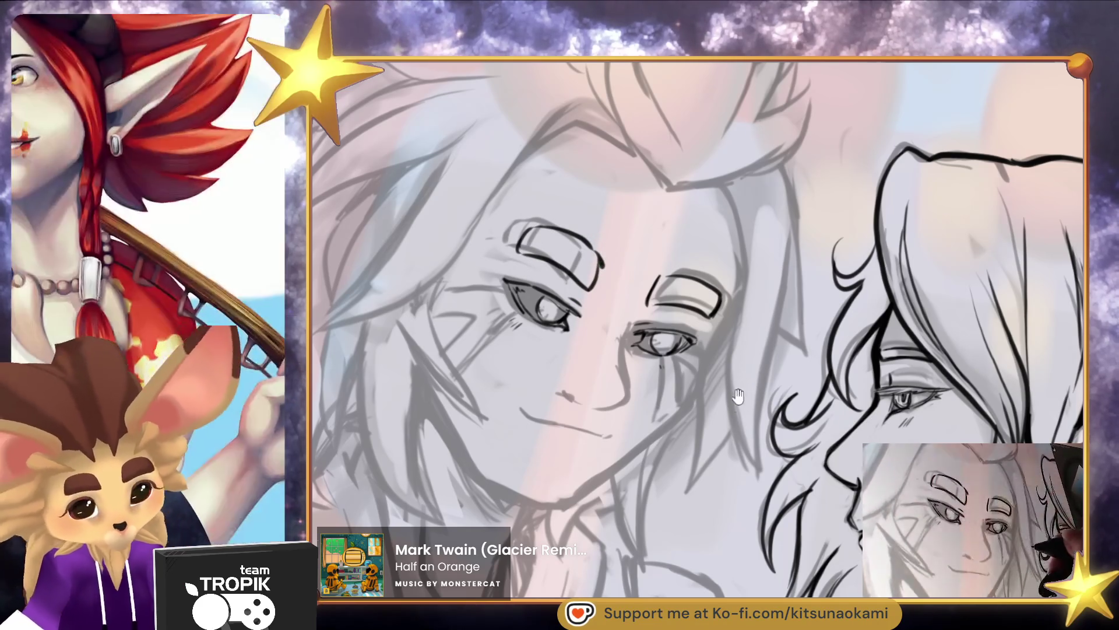
key("ctrl+z")
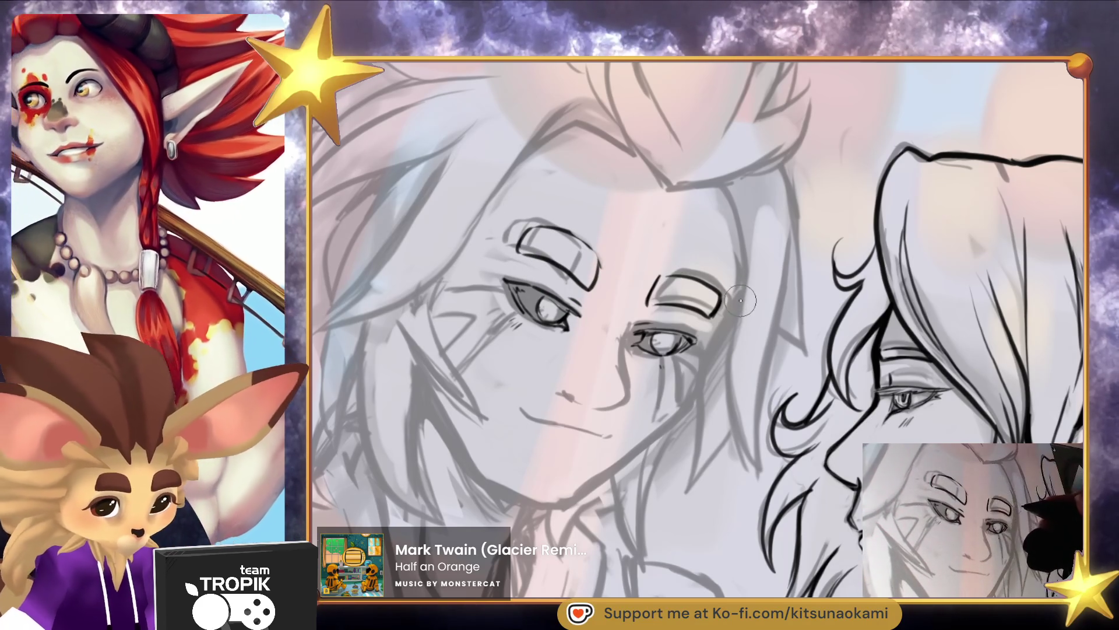
Redraw the lower eye outline, ink a cheek marking and extend the upper lash line
left_click_drag(702, 315, 708, 269)
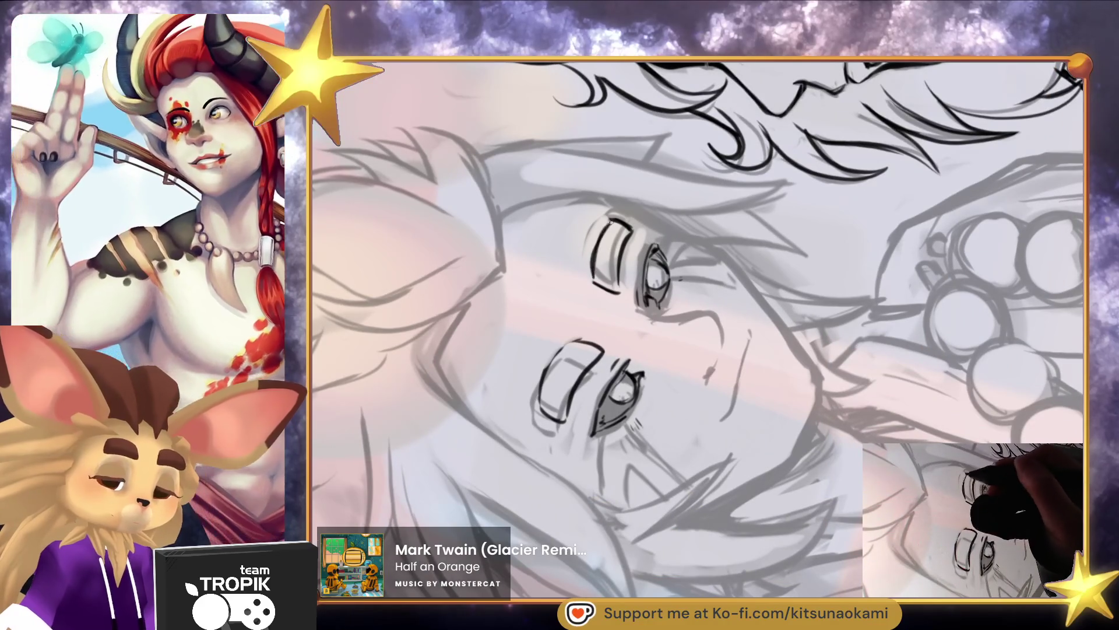
key("ctrl+z")
mouse_move(574, 341)
left_mouse_down()
mouse_move(548, 408)
mouse_move(562, 417)
left_mouse_up()
mouse_move(703, 364)
left_mouse_down()
mouse_move(688, 350)
mouse_move(788, 207)
left_mouse_up()
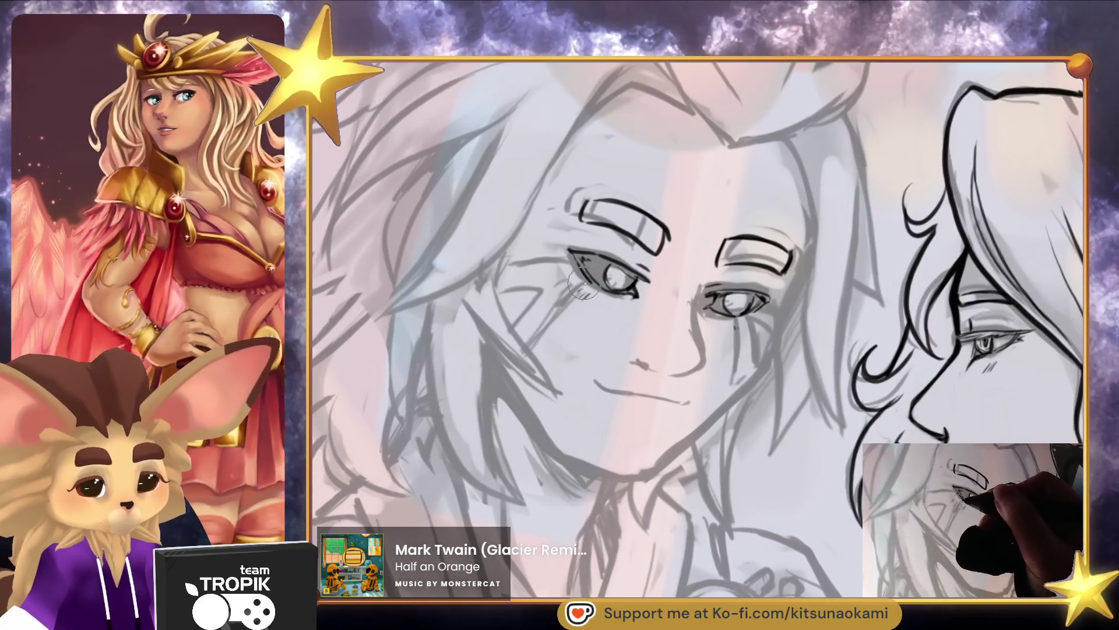
left_click_drag(574, 291, 537, 331)
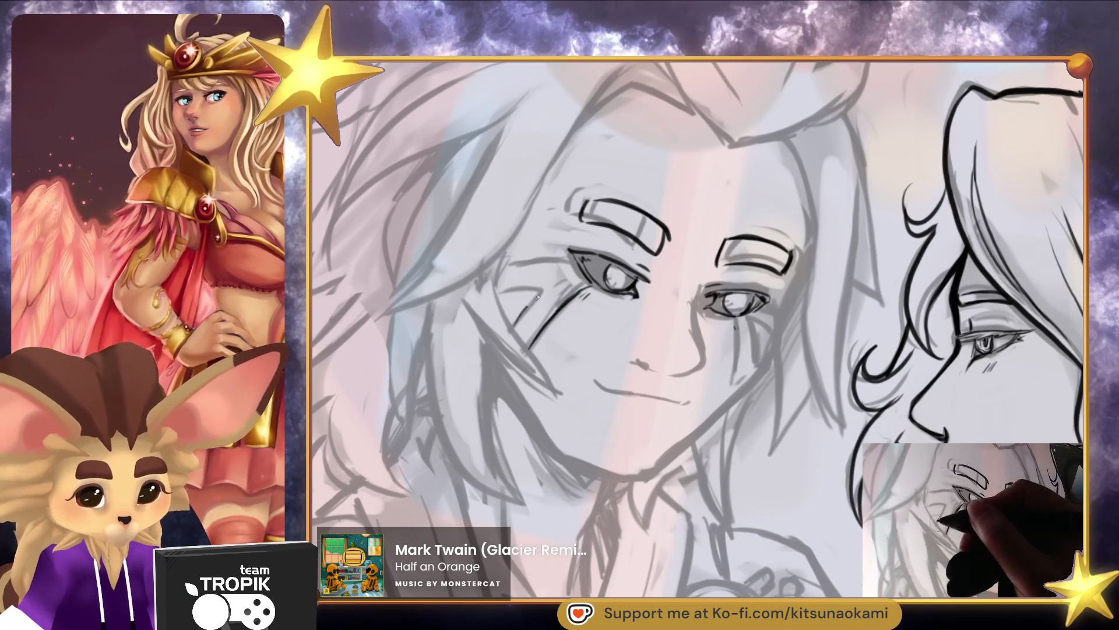
left_click_drag(499, 295, 557, 281)
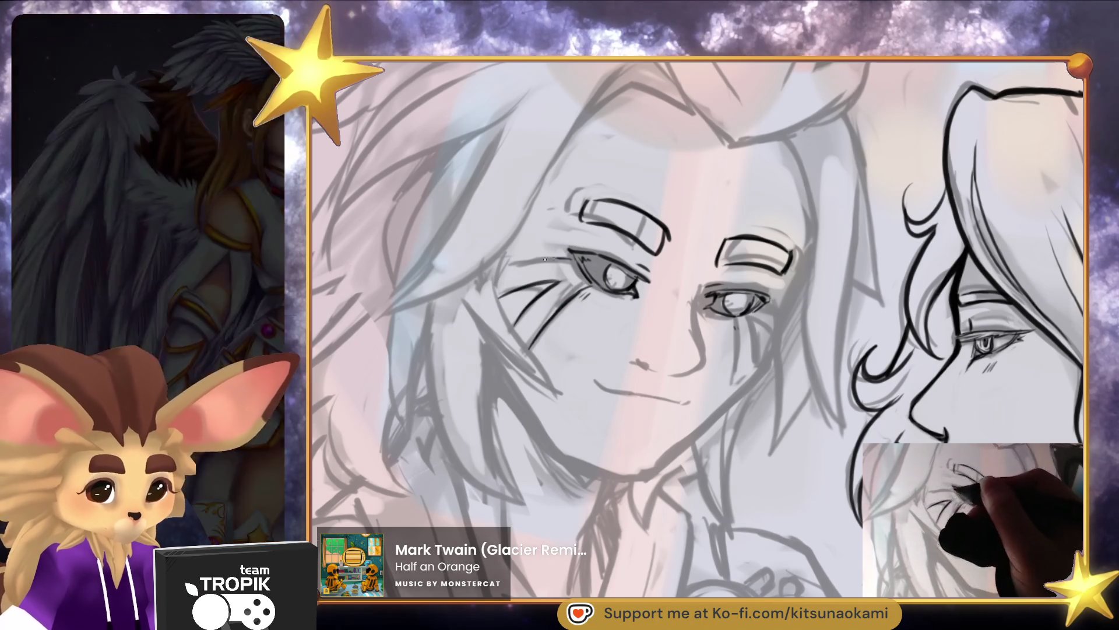
Ink two tear lines under the right eye and the underside of the nose
mouse_move(733, 319)
left_mouse_down()
mouse_move(738, 383)
mouse_move(754, 378)
left_mouse_up()
left_click_drag(773, 319, 651, 357)
left_click_drag(670, 375, 702, 367)
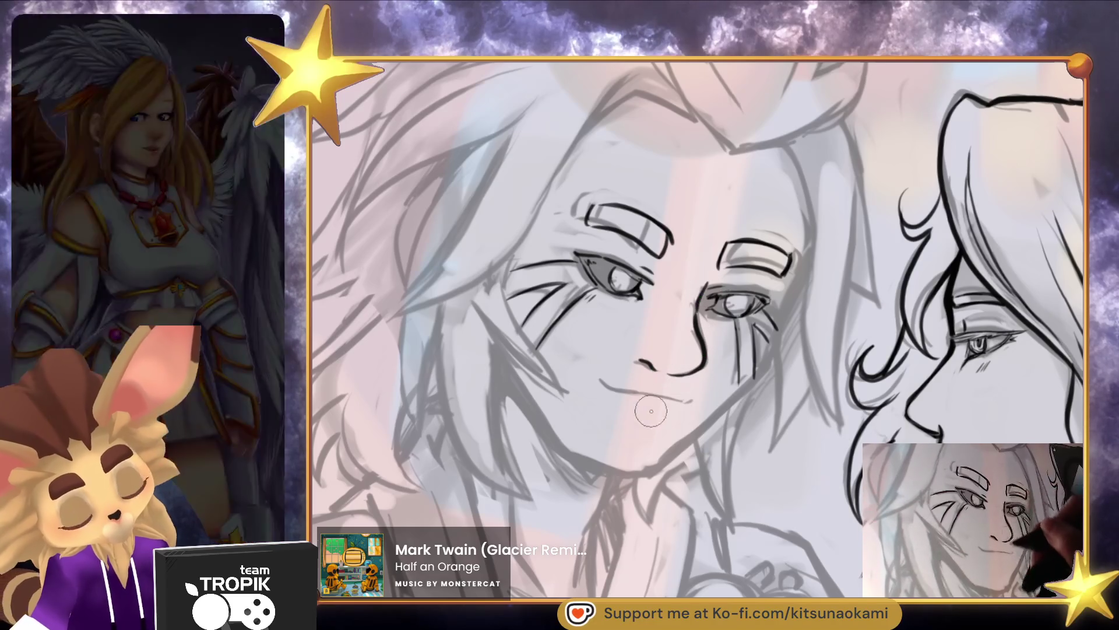
mouse_move(704, 289)
left_mouse_down()
mouse_move(767, 314)
mouse_move(683, 366)
mouse_move(786, 408)
left_mouse_up()
scroll(728, 350, "down", 3)
scroll(857, 467, "up", 5)
left_click_drag(857, 467, 859, 476)
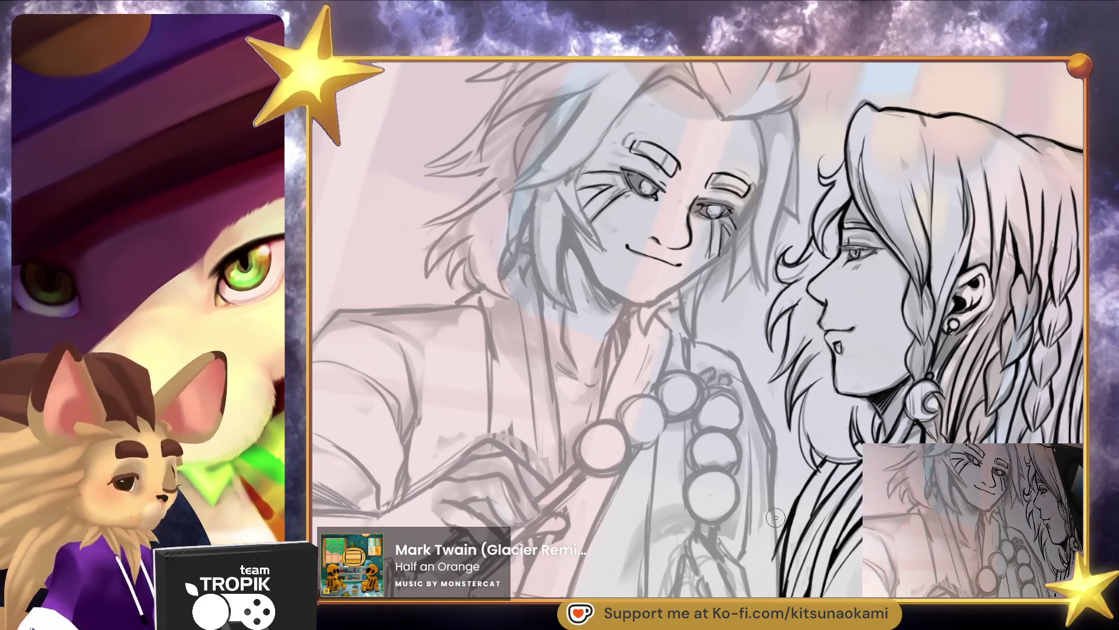
scroll(781, 372, "up", 5)
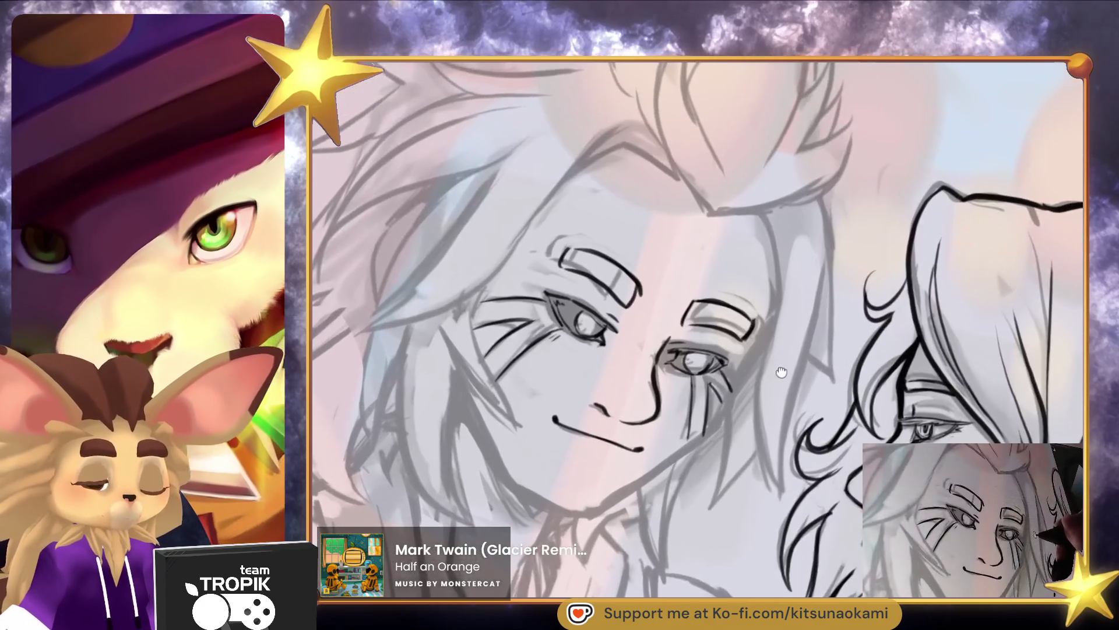
left_click_drag(781, 371, 737, 305)
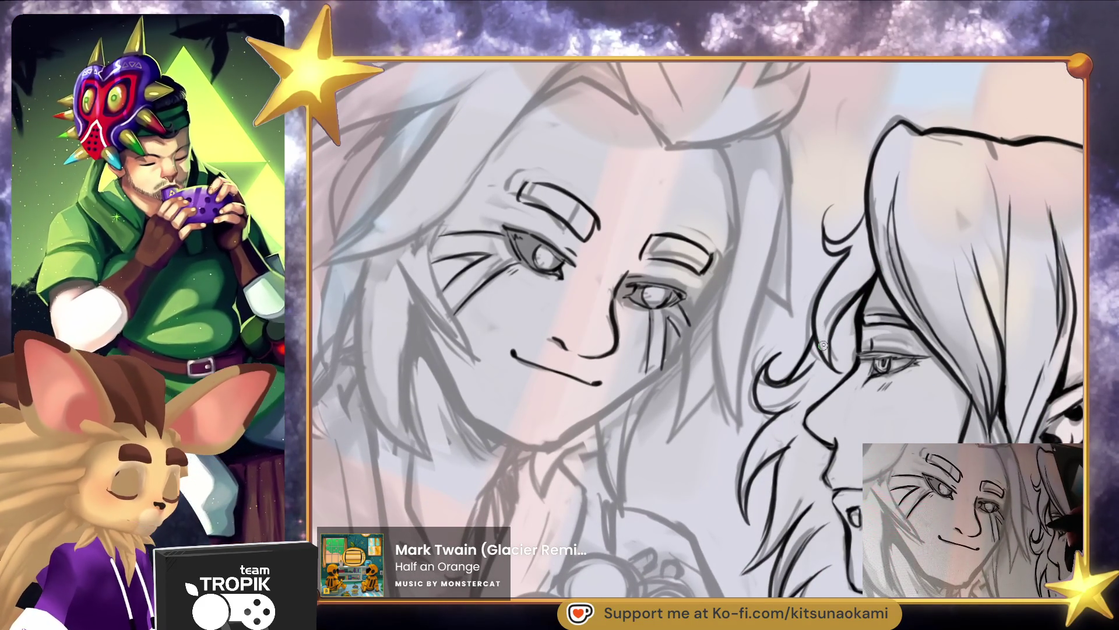
scroll(786, 461, "down", 5)
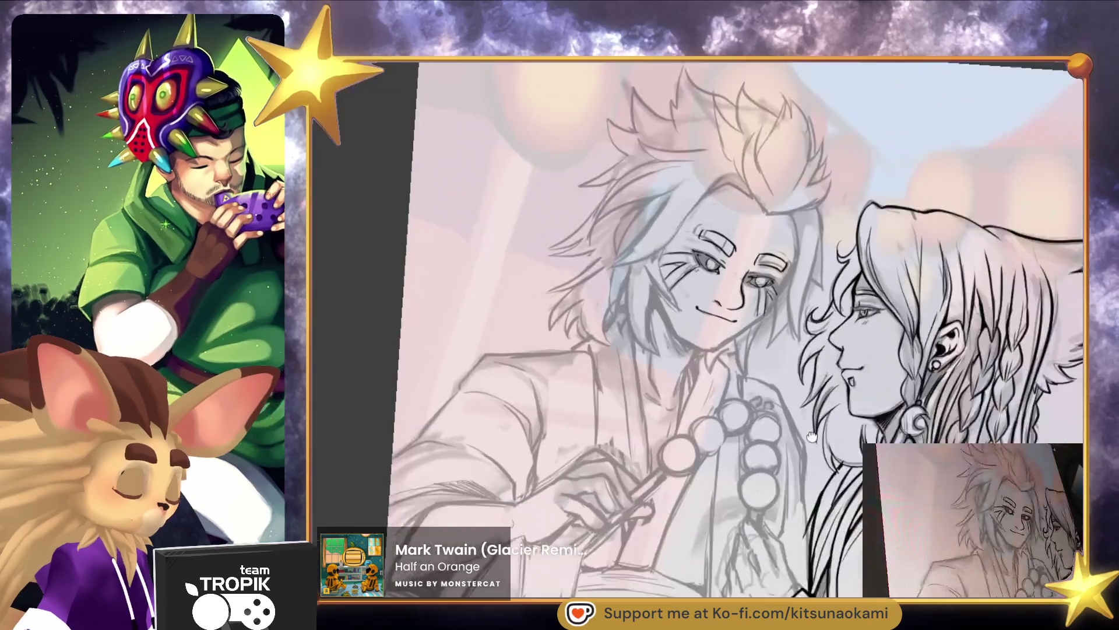
scroll(804, 432, "up", 5)
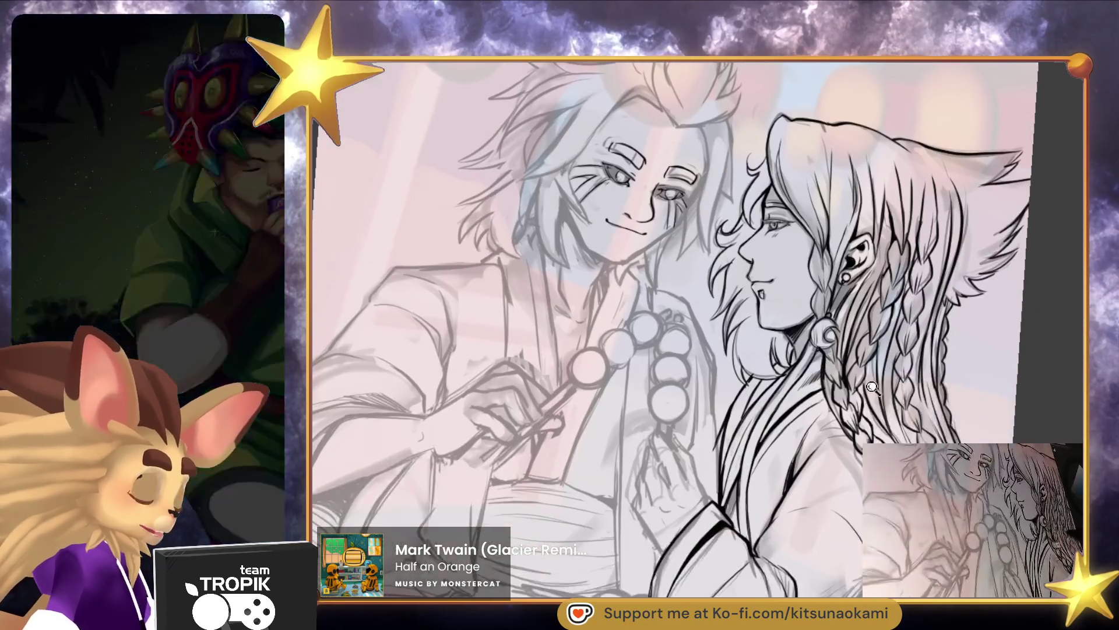
scroll(821, 397, "up", 4)
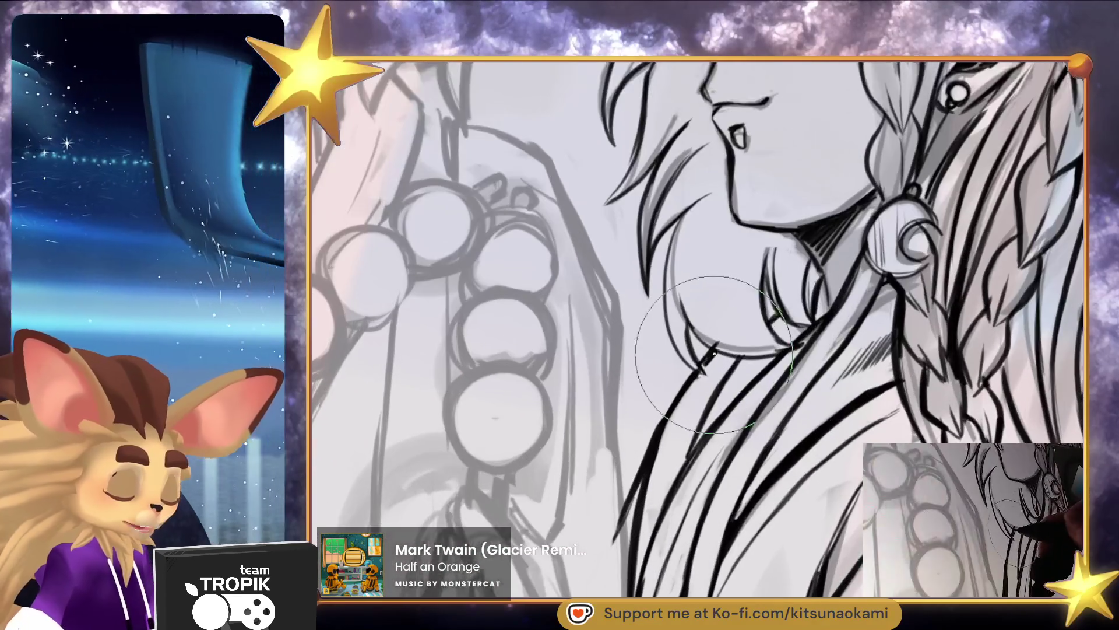
key("bracketright")
key("bracketright")
key("bracketright")
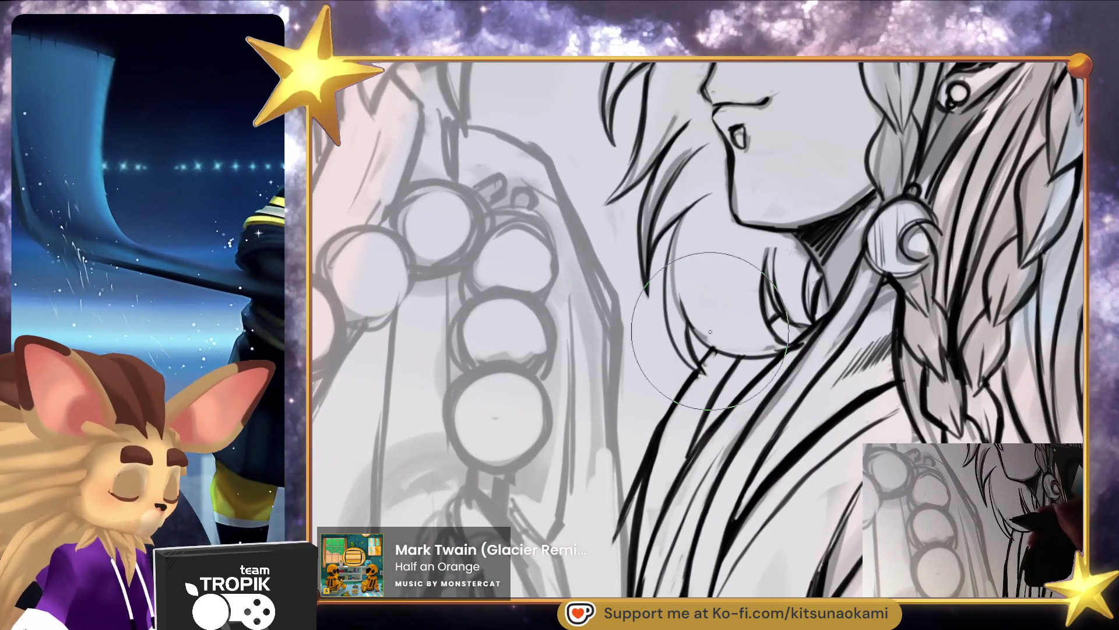
key("bracketleft")
key("bracketleft")
key("bracketleft")
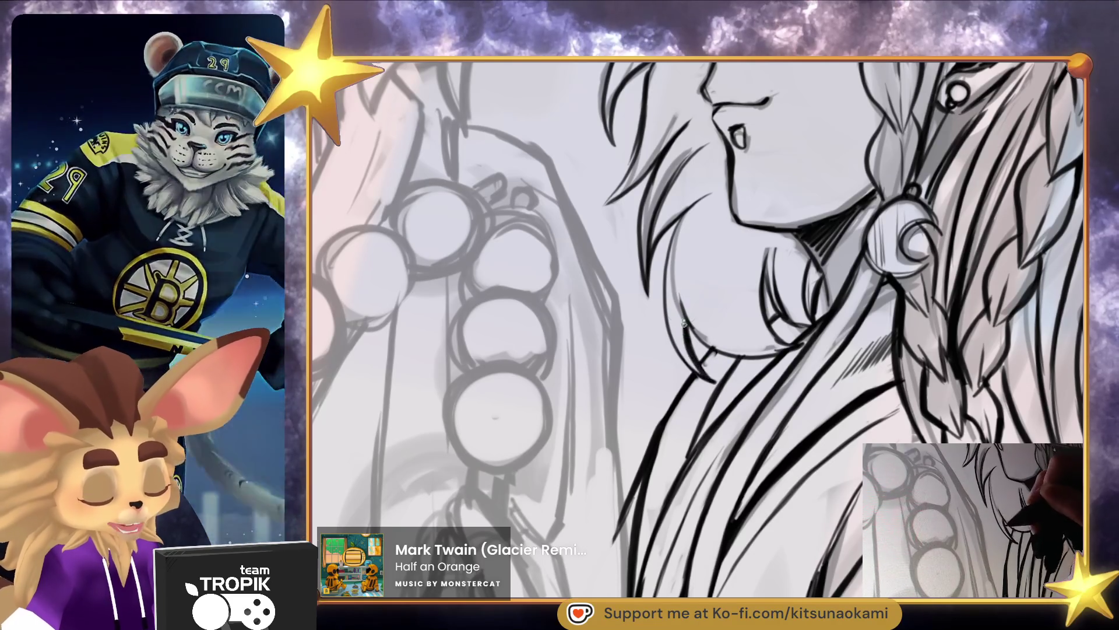
scroll(699, 286, "down", 1)
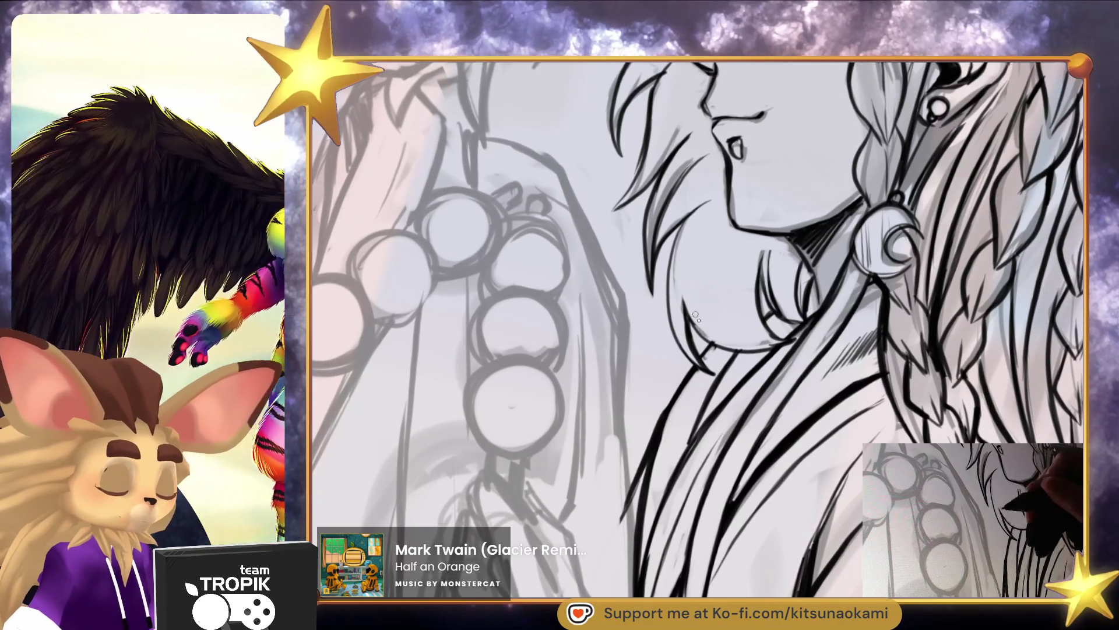
scroll(800, 298, "up", 1)
scroll(800, 299, "down", 3)
scroll(798, 408, "up", 1)
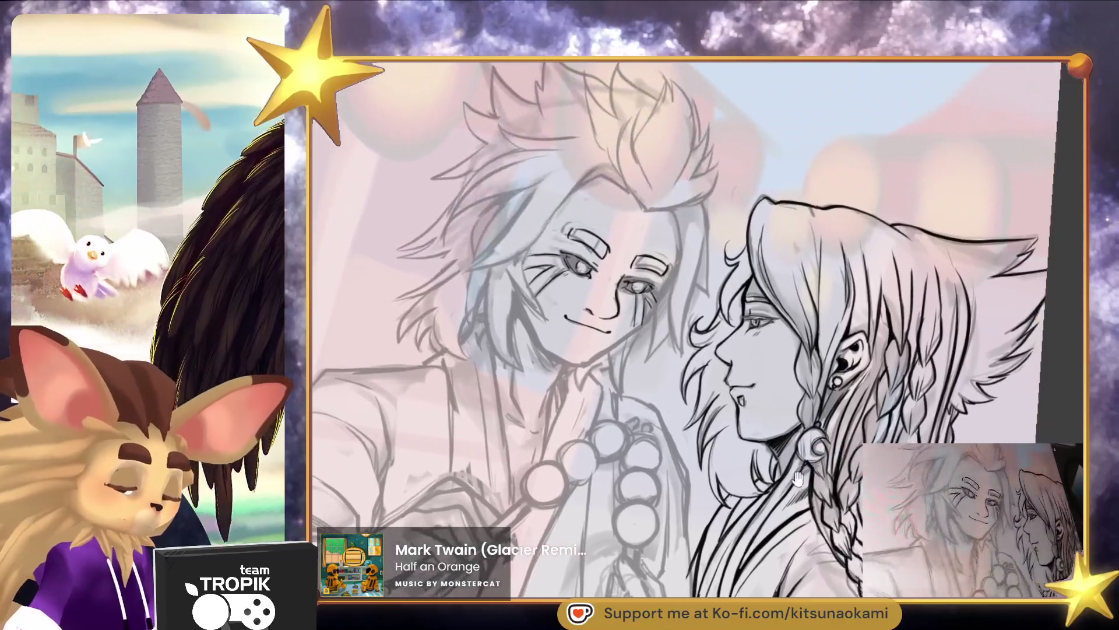
left_click_drag(798, 478, 855, 503)
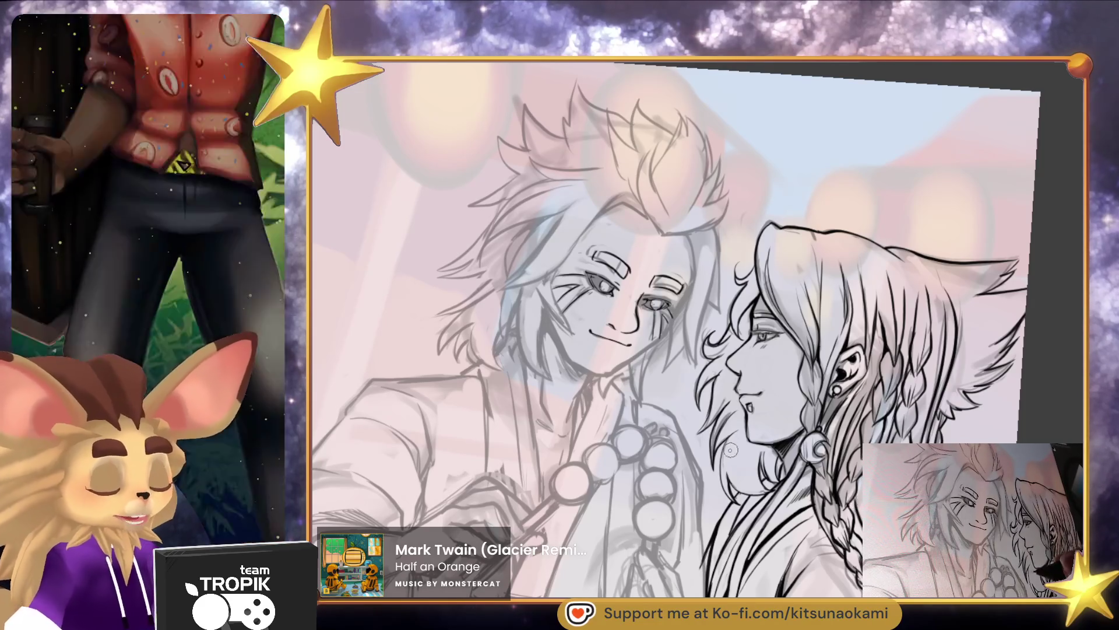
Ink a short stroke at the eyebrow's end and lengthen the hair strand with a parallel one
scroll(789, 464, "up", 5)
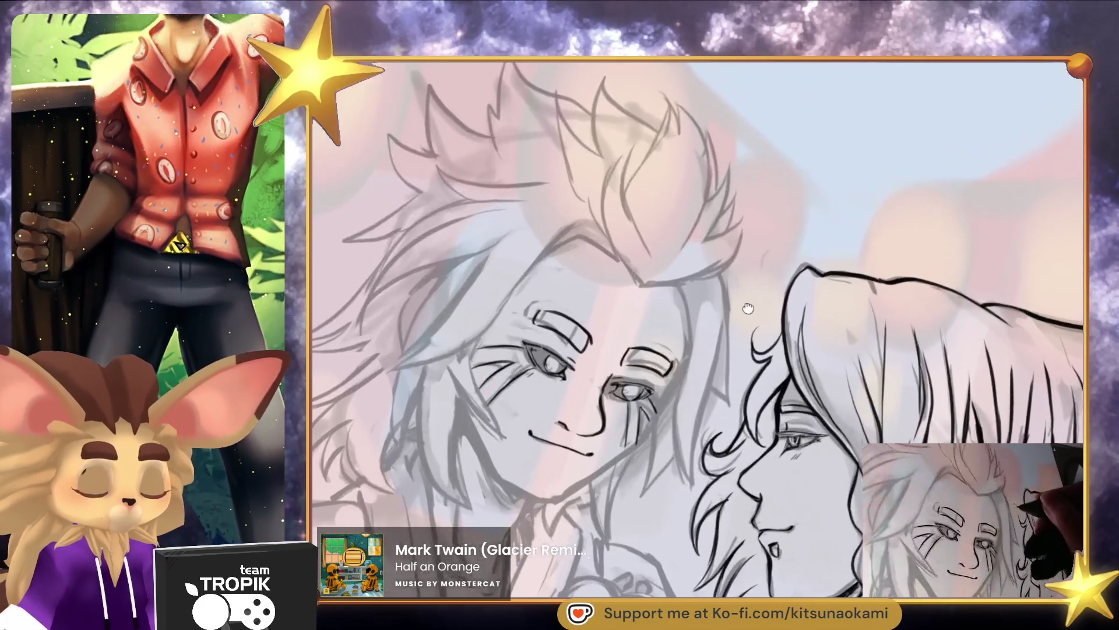
scroll(750, 353, "up", 3)
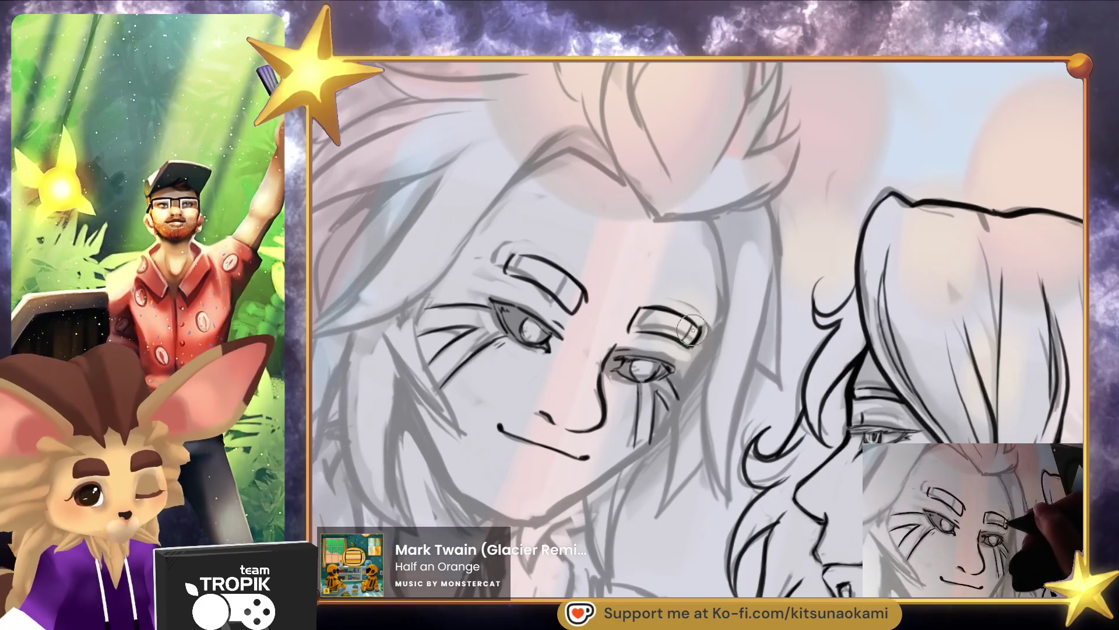
left_click_drag(515, 254, 505, 274)
left_click_drag(783, 424, 885, 435)
mouse_move(637, 178)
left_mouse_down()
mouse_move(507, 303)
mouse_move(405, 338)
mouse_move(545, 183)
left_mouse_up()
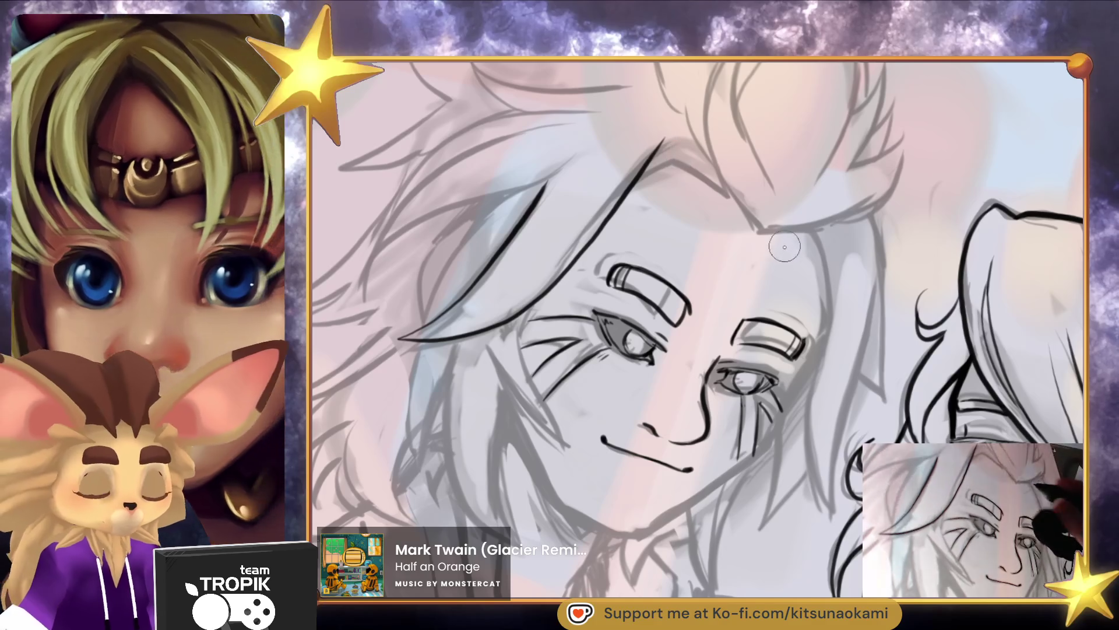
Erase the dark forehead stroke down to a faint line
scroll(784, 245, "up", 3)
left_click_drag(735, 178, 579, 371)
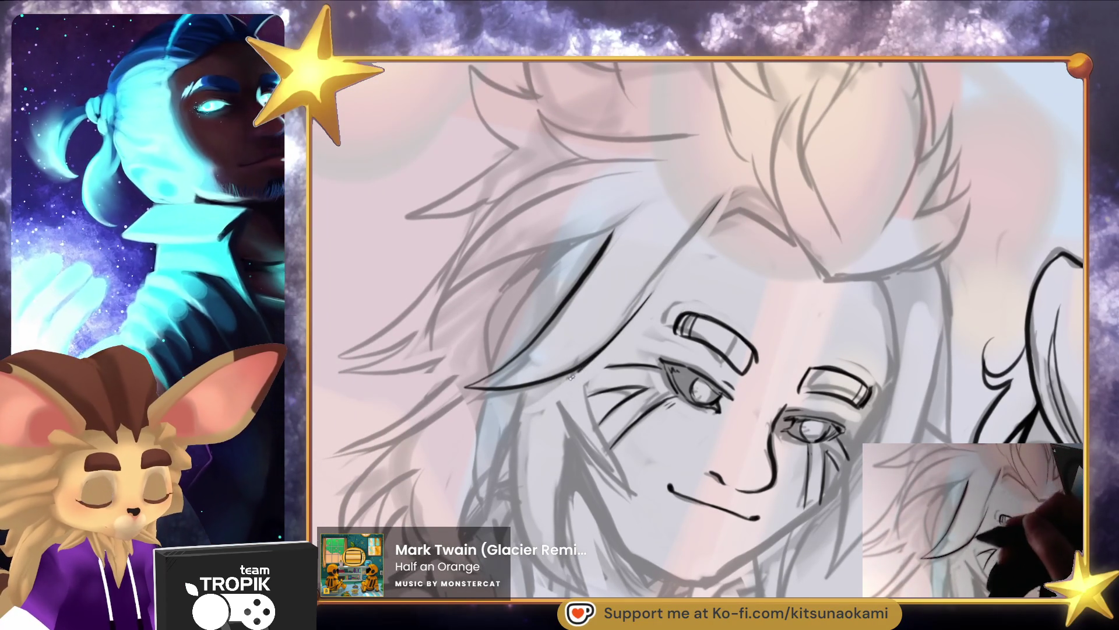
key("ctrl+z")
mouse_move(737, 167)
left_mouse_down()
mouse_move(696, 239)
mouse_move(635, 295)
left_mouse_up()
left_click_drag(707, 333, 695, 346)
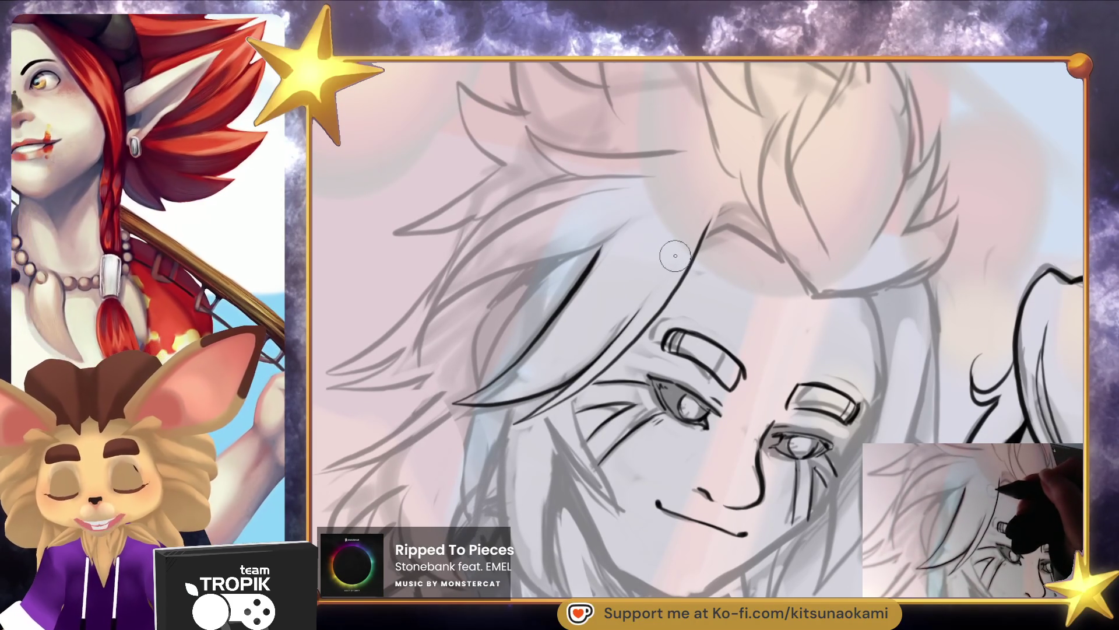
mouse_move(681, 249)
left_mouse_down()
mouse_move(650, 297)
mouse_move(684, 236)
left_mouse_up()
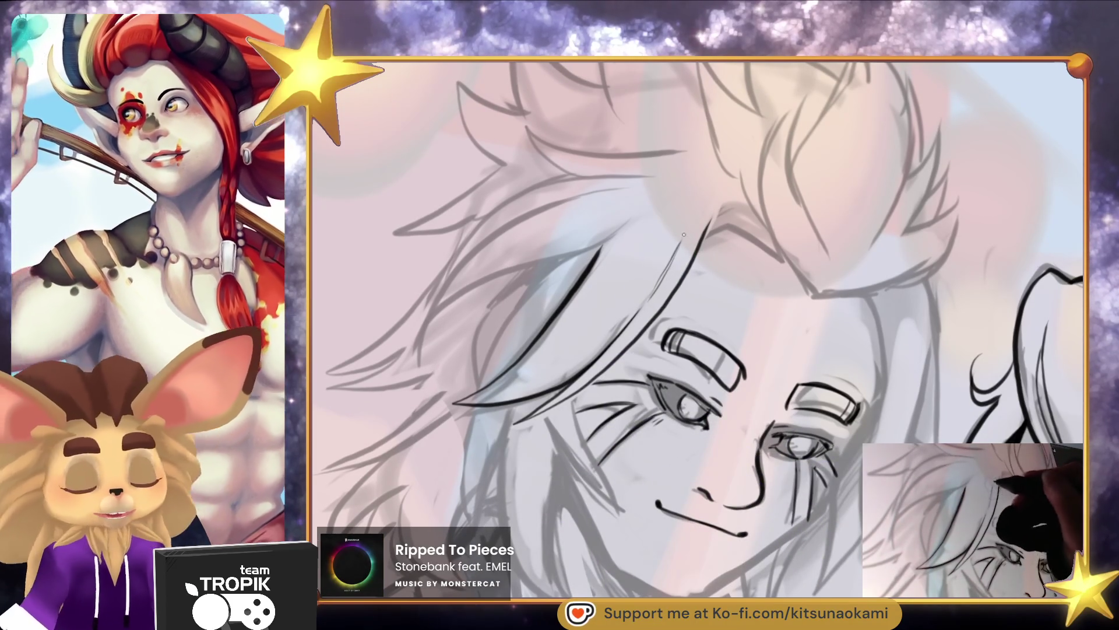
Ink the tall hair spike on top, with its inner and outer edges
scroll(693, 248, "up", 2)
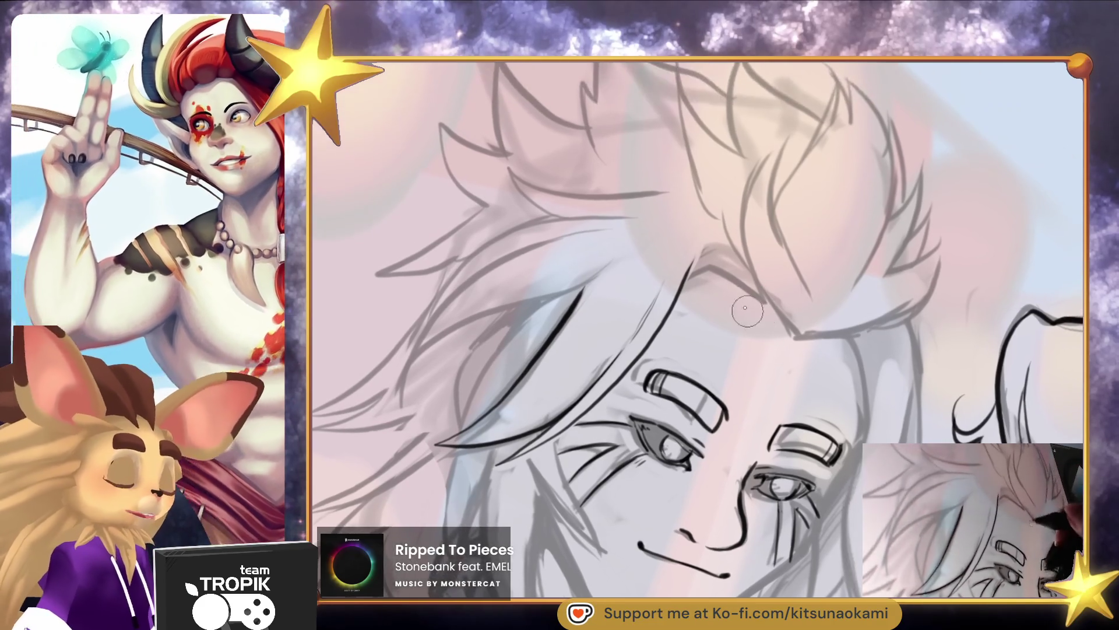
mouse_move(752, 325)
left_mouse_down()
mouse_move(682, 276)
mouse_move(652, 359)
left_mouse_up()
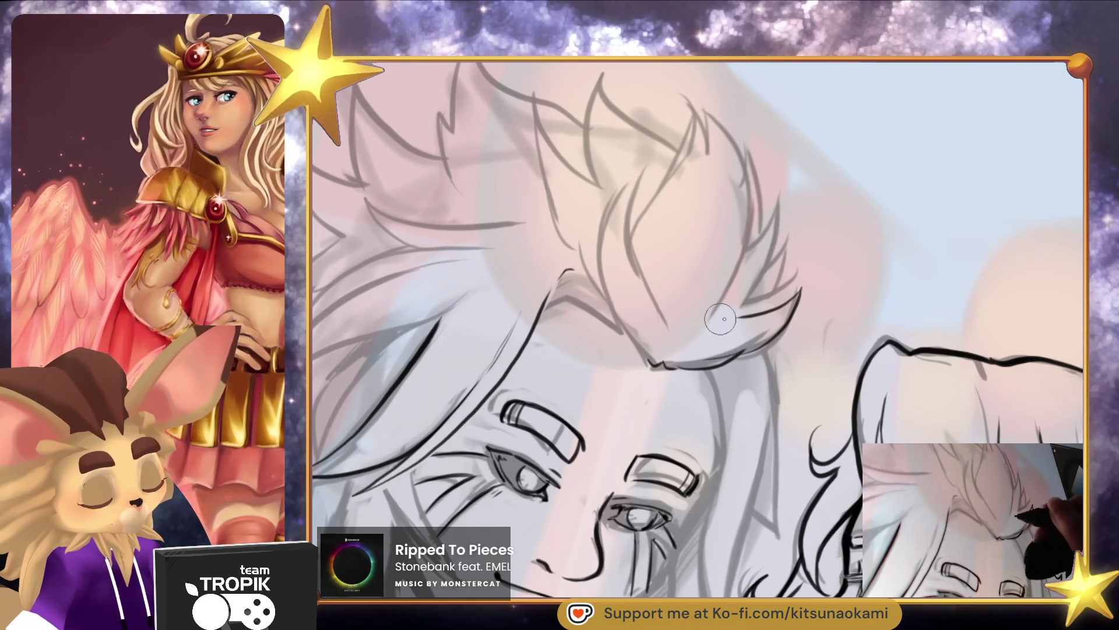
left_click_drag(762, 283, 782, 211)
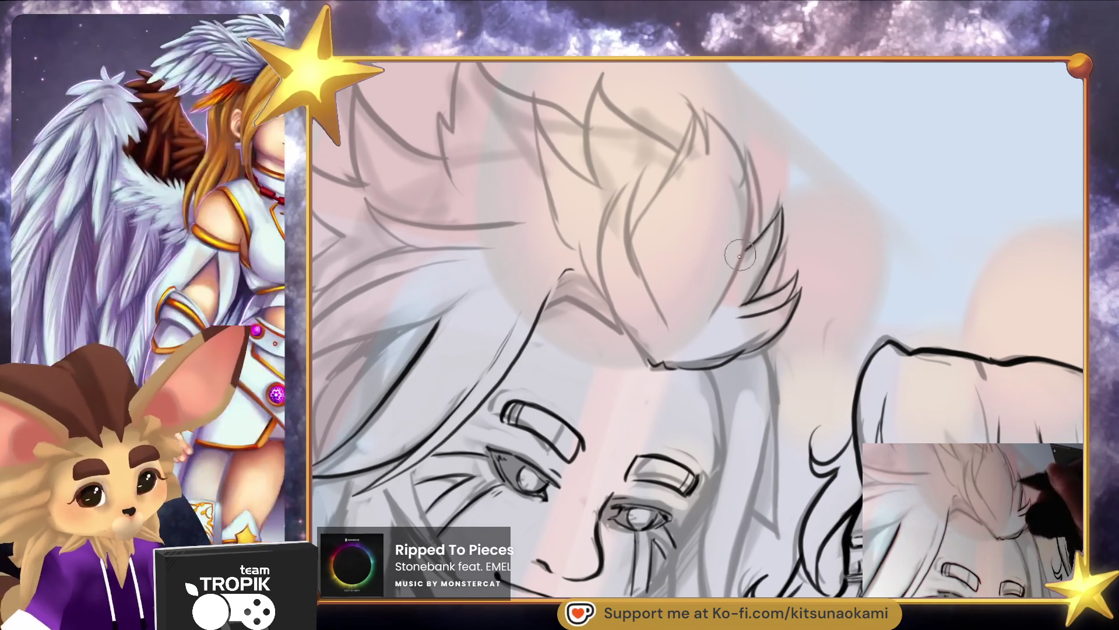
mouse_move(719, 304)
left_mouse_down()
mouse_move(745, 169)
mouse_move(709, 158)
left_mouse_up()
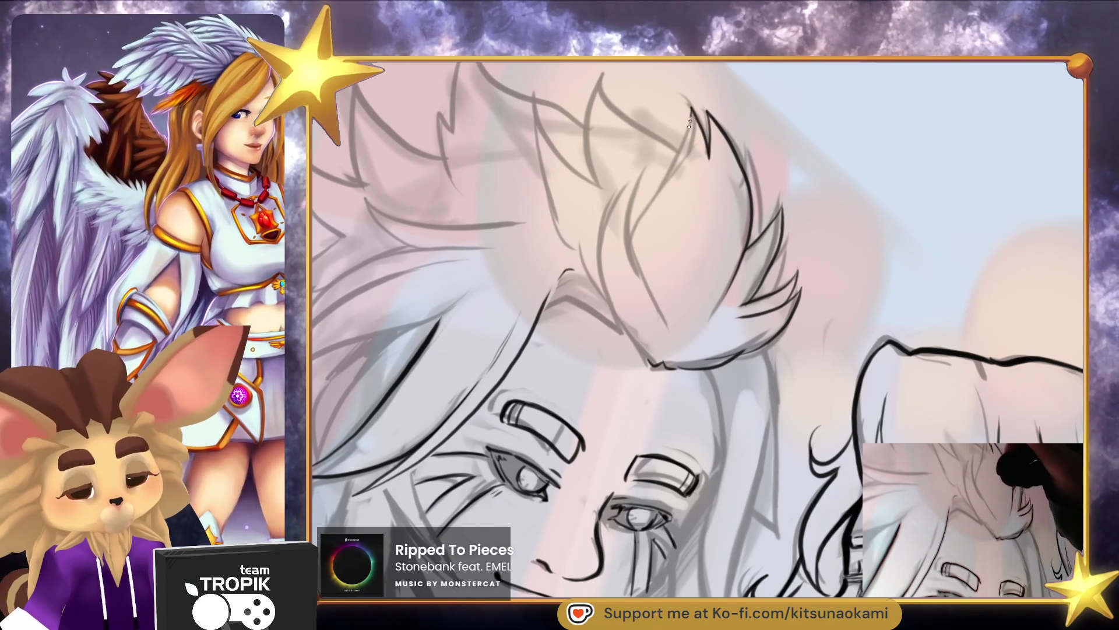
mouse_move(653, 297)
left_mouse_down()
mouse_move(646, 168)
mouse_move(618, 313)
left_mouse_up()
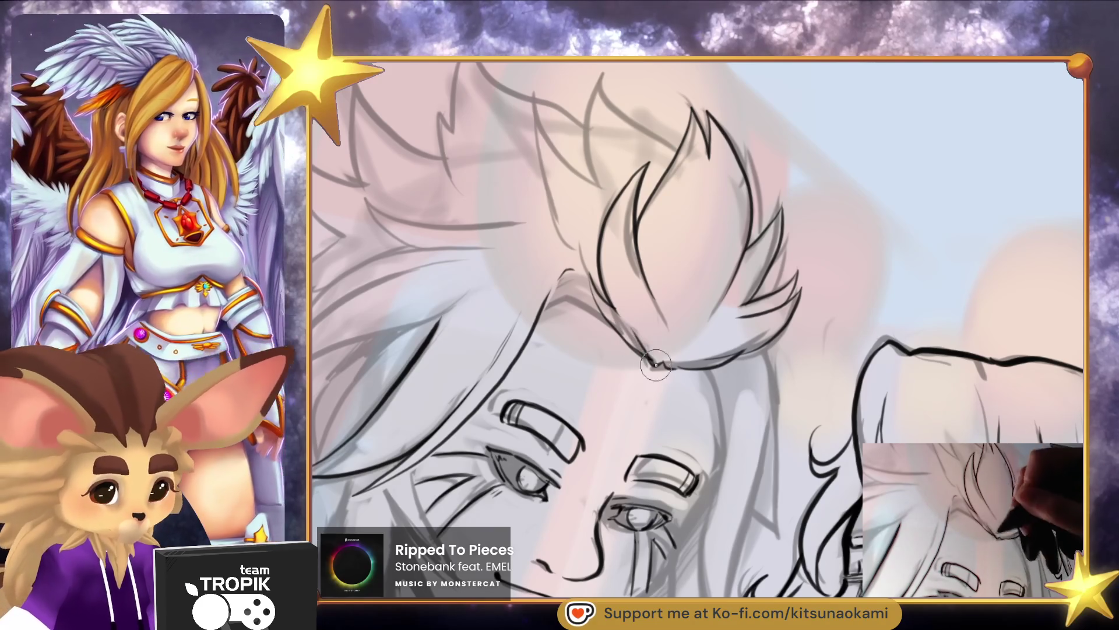
Extend the forelock line down toward the brow and thicken the hair line beside it
mouse_move(709, 385)
left_mouse_down()
mouse_move(726, 315)
mouse_move(688, 315)
mouse_move(723, 291)
mouse_move(695, 268)
left_mouse_up()
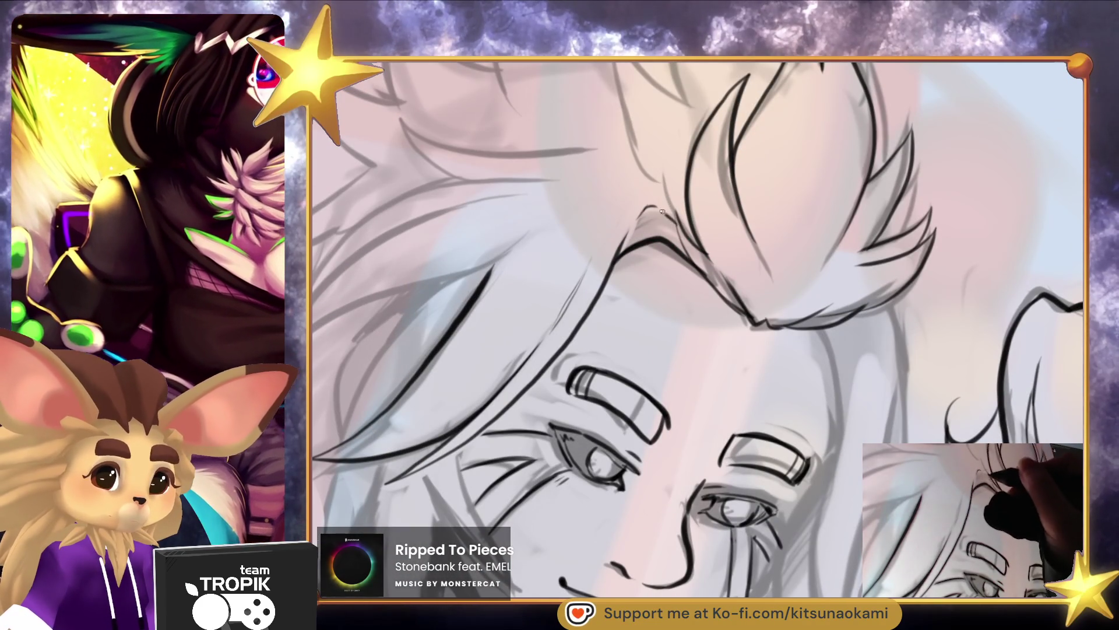
mouse_move(682, 256)
left_mouse_down()
mouse_move(653, 259)
mouse_move(696, 235)
left_mouse_up()
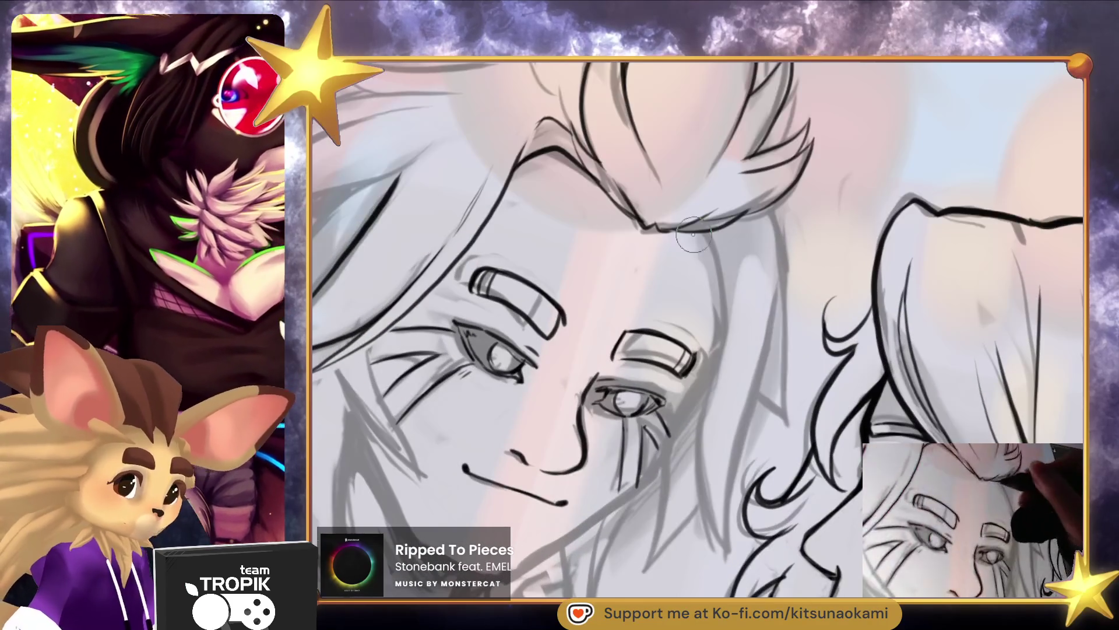
mouse_move(732, 293)
left_mouse_down()
mouse_move(720, 389)
mouse_move(758, 327)
mouse_move(800, 293)
mouse_move(809, 342)
left_mouse_up()
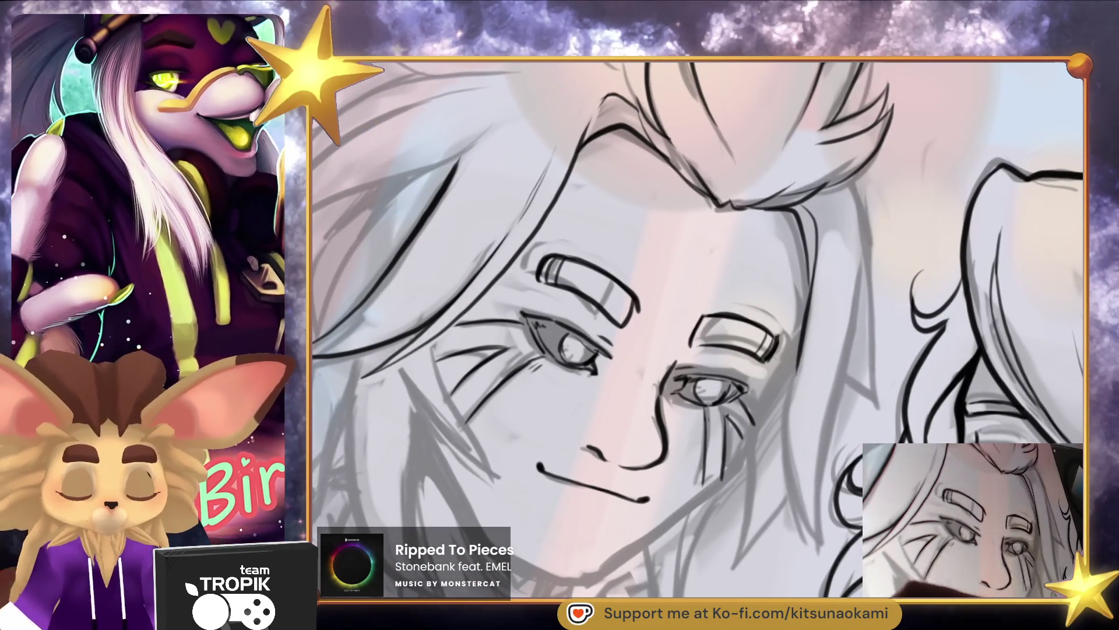
key("bracketright")
key("bracketright")
key("bracketright")
key("bracketleft")
key("bracketleft")
key("bracketleft")
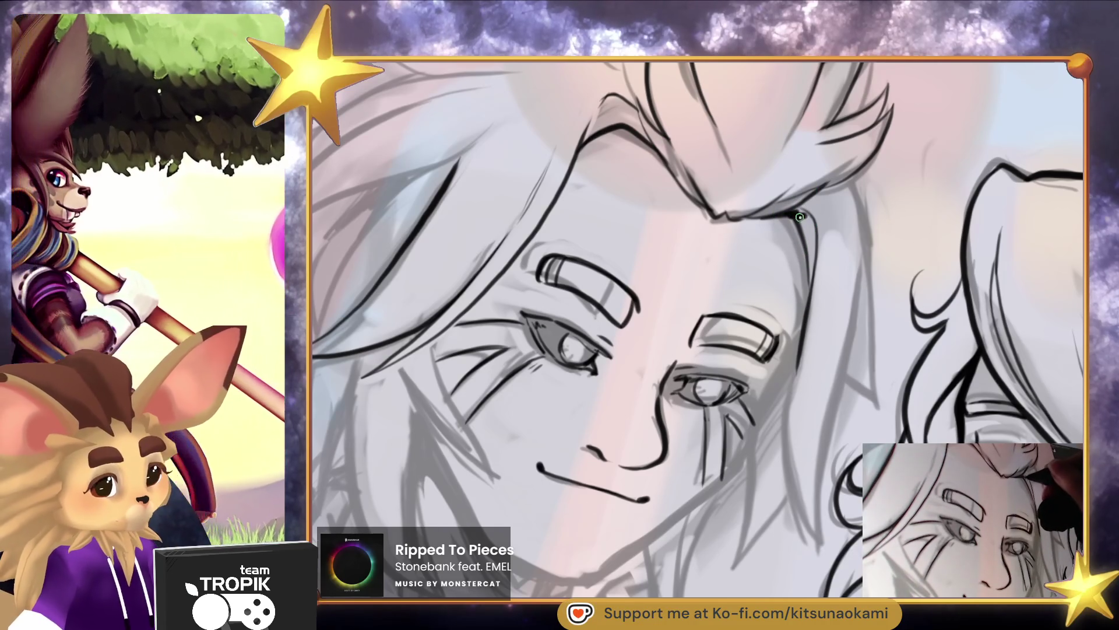
mouse_move(813, 243)
left_mouse_down()
mouse_move(802, 327)
mouse_move(849, 369)
left_mouse_up()
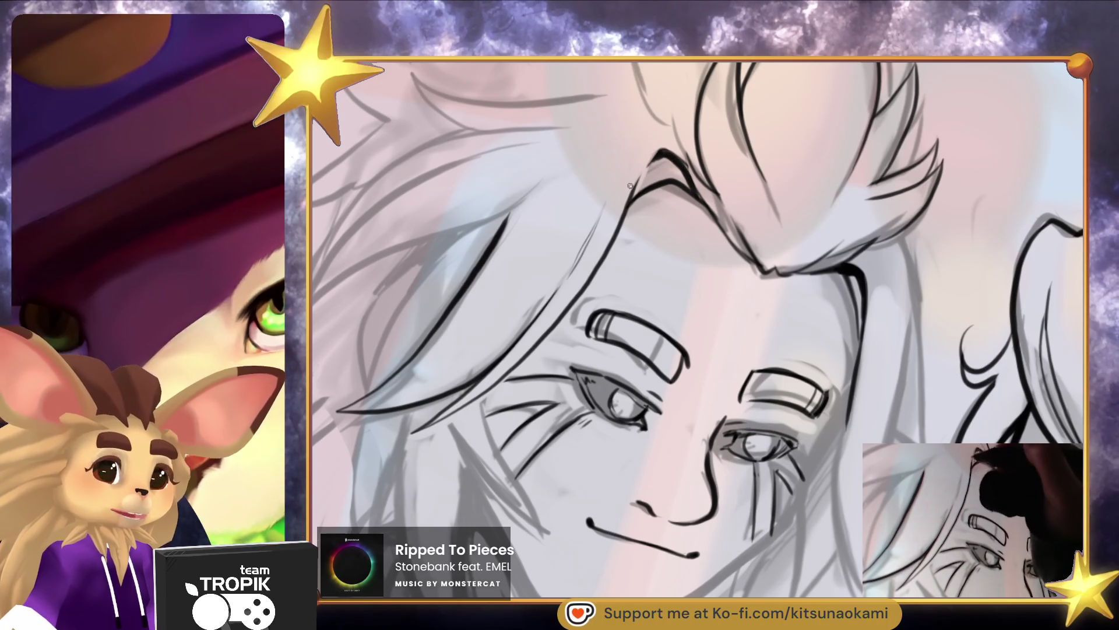
Ink the left character's brow hairline, jawline and cheek line in bold black
left_click_drag(771, 317, 631, 353)
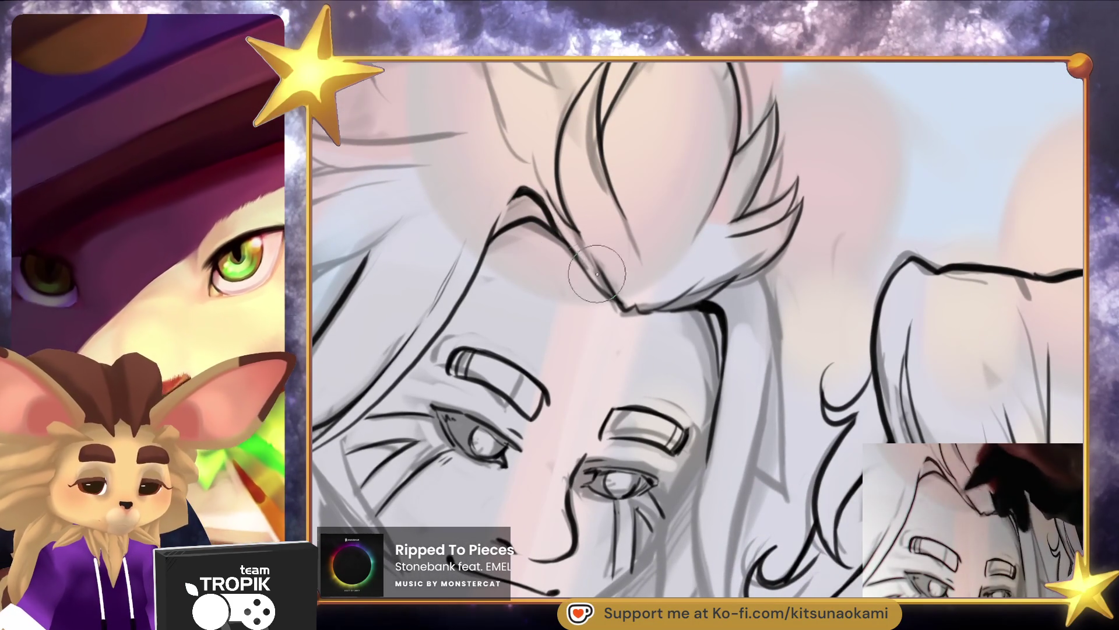
mouse_move(545, 204)
left_mouse_down()
mouse_move(590, 272)
mouse_move(818, 404)
mouse_move(909, 431)
mouse_move(827, 297)
left_mouse_up()
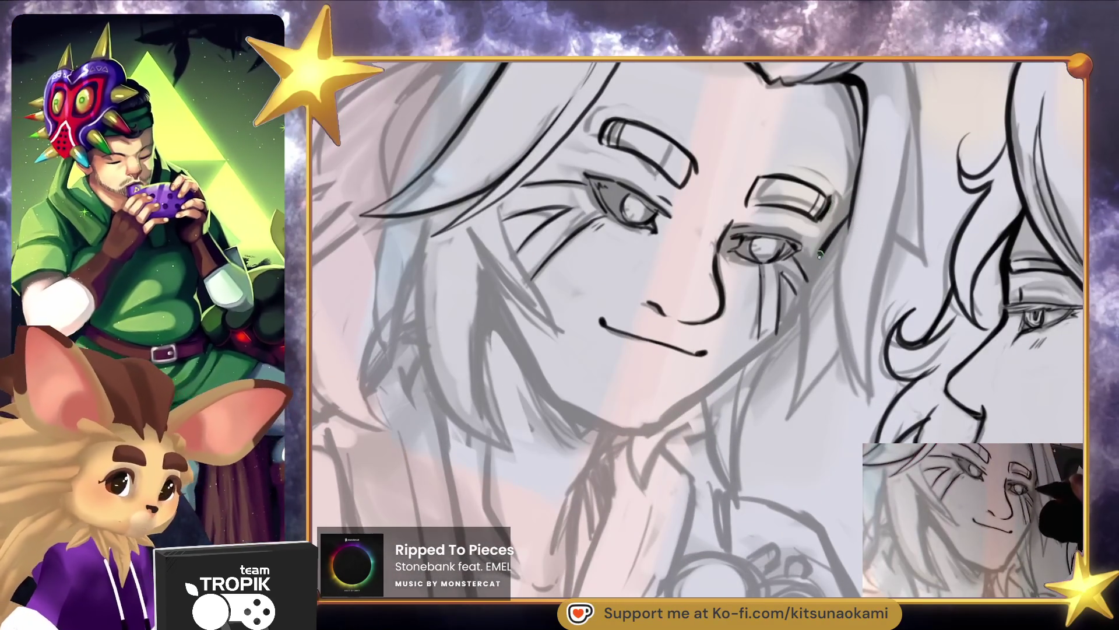
left_click_drag(765, 344, 647, 436)
left_click_drag(647, 436, 716, 381)
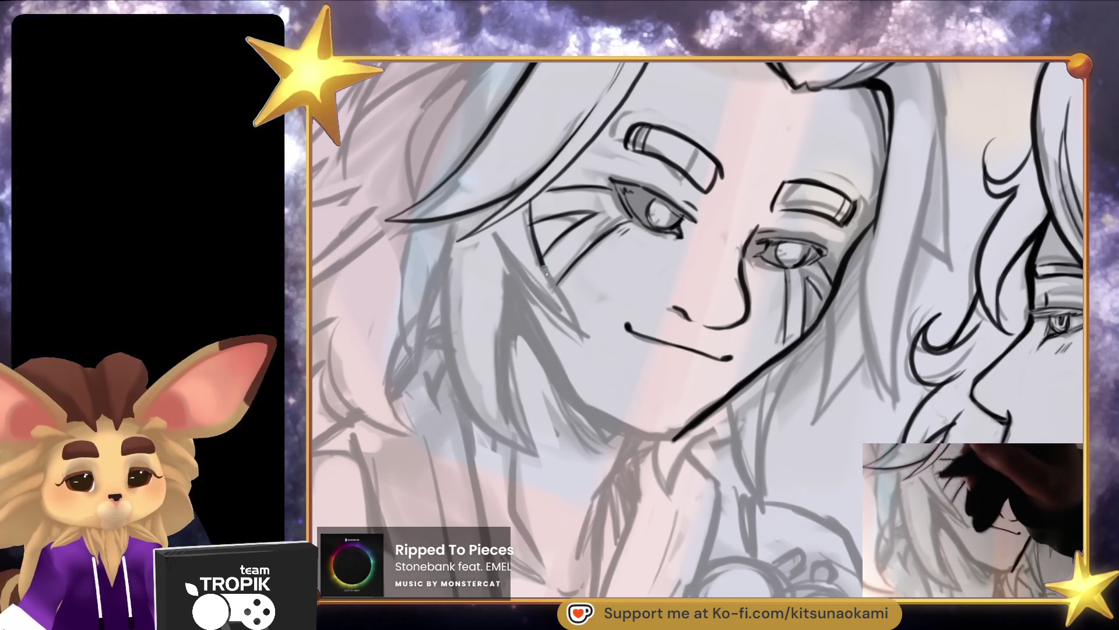
left_click_drag(546, 271, 597, 337)
mouse_move(548, 306)
left_mouse_down()
mouse_move(521, 247)
mouse_move(527, 208)
mouse_move(504, 294)
mouse_move(542, 449)
mouse_move(562, 466)
left_mouse_up()
Ink the long hair strands running down the left side of his face
left_click_drag(446, 280, 460, 354)
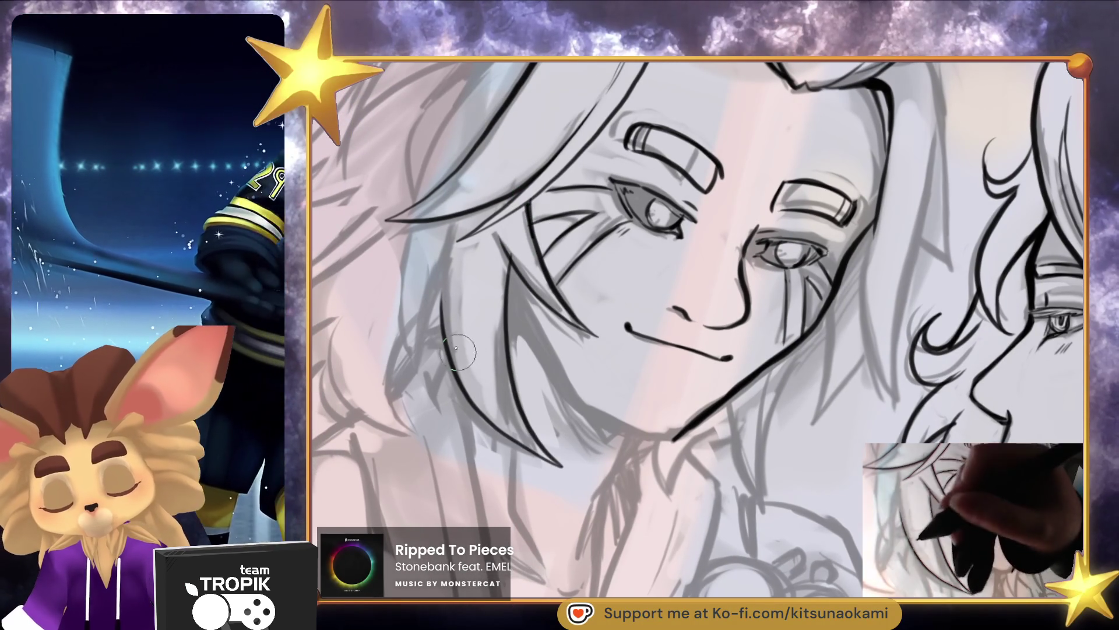
left_click_drag(460, 259, 449, 314)
mouse_move(467, 236)
left_mouse_down()
mouse_move(437, 353)
mouse_move(411, 391)
left_mouse_up()
scroll(630, 313, "down", 3)
left_click_drag(670, 474, 670, 446)
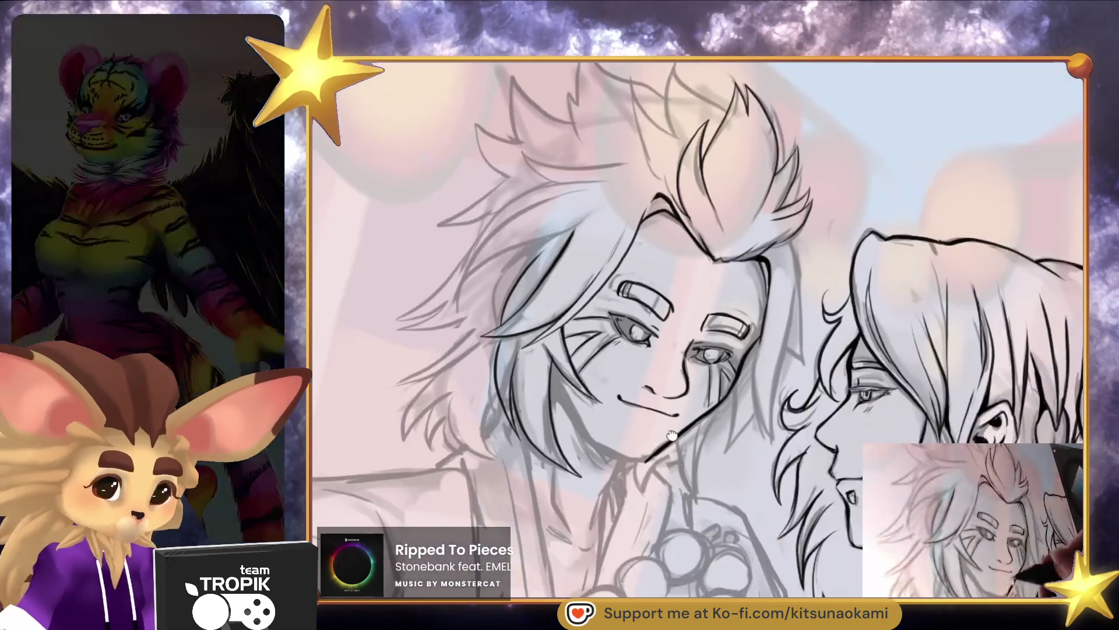
scroll(670, 446, "up", 4)
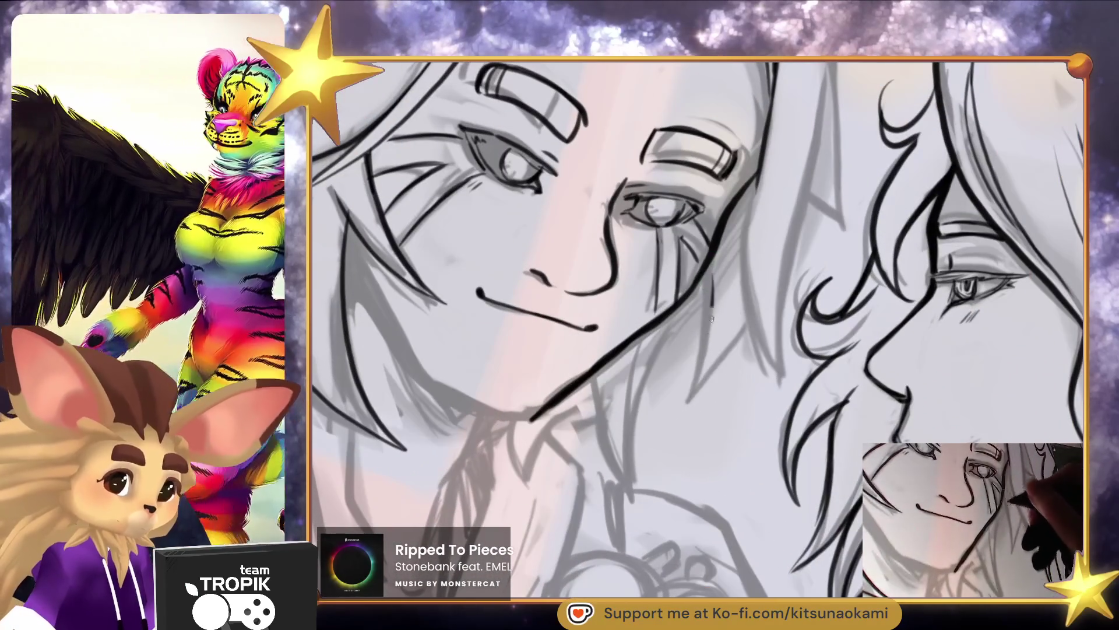
Ink the hair strands beside the face, between the two faces and below it
left_click_drag(712, 282, 671, 426)
left_click_drag(752, 284, 739, 327)
left_click_drag(735, 226, 771, 365)
mouse_move(776, 170)
left_mouse_down()
mouse_move(746, 229)
mouse_move(784, 382)
left_mouse_up()
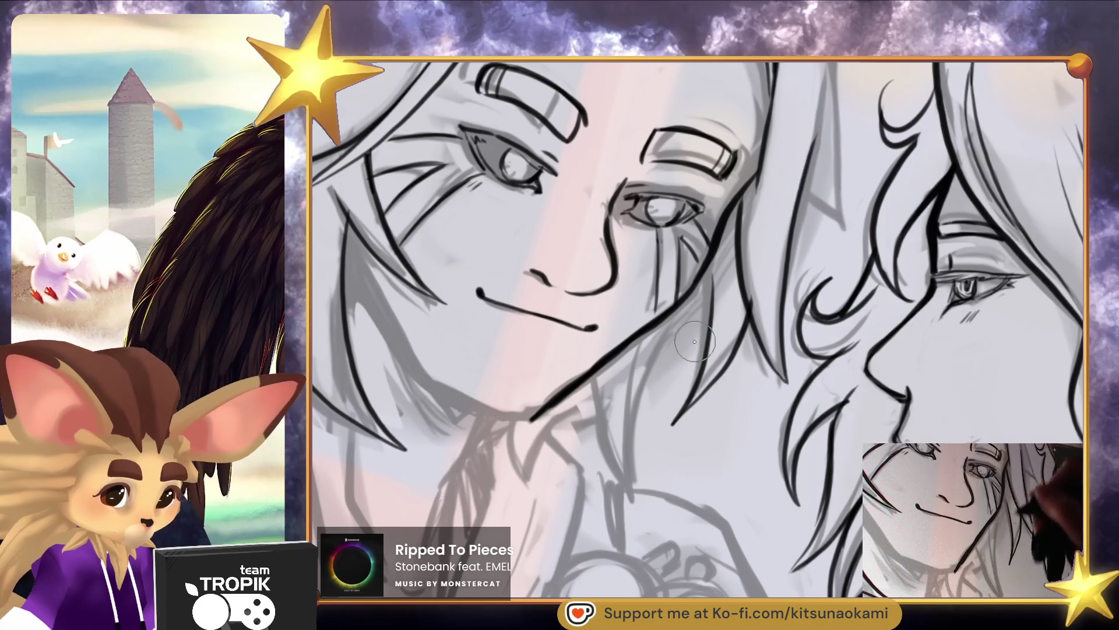
left_click_drag(706, 297, 640, 481)
left_click_drag(643, 368, 634, 481)
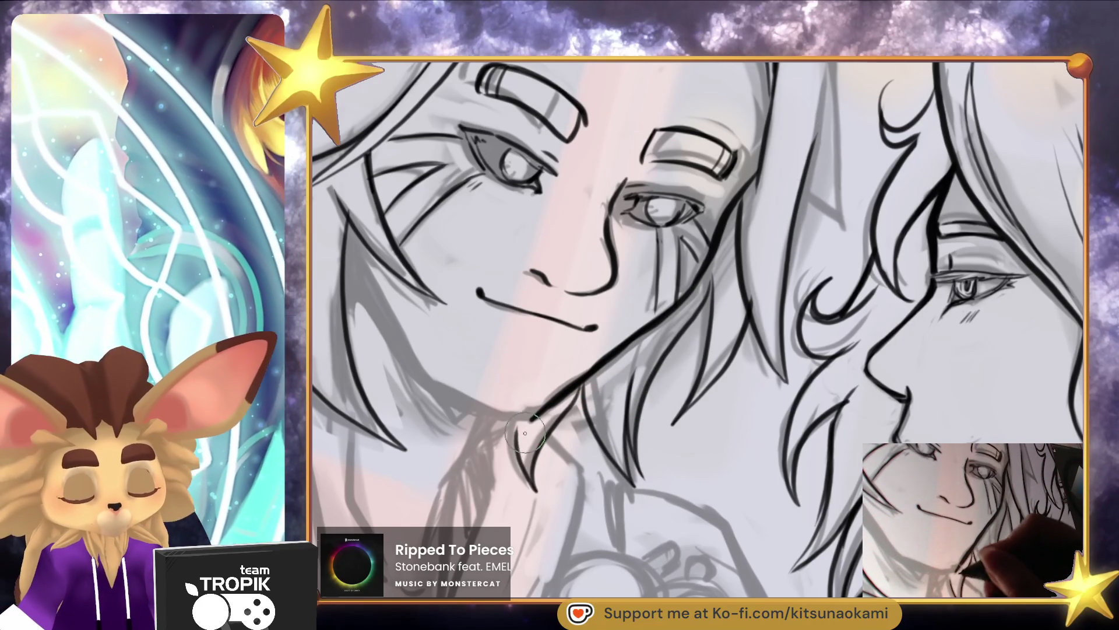
Add the short hair strands near the neck
left_click_drag(527, 430, 585, 488)
left_click_drag(409, 286, 443, 382)
mouse_move(421, 326)
left_mouse_down()
mouse_move(484, 446)
mouse_move(673, 491)
mouse_move(693, 466)
left_mouse_up()
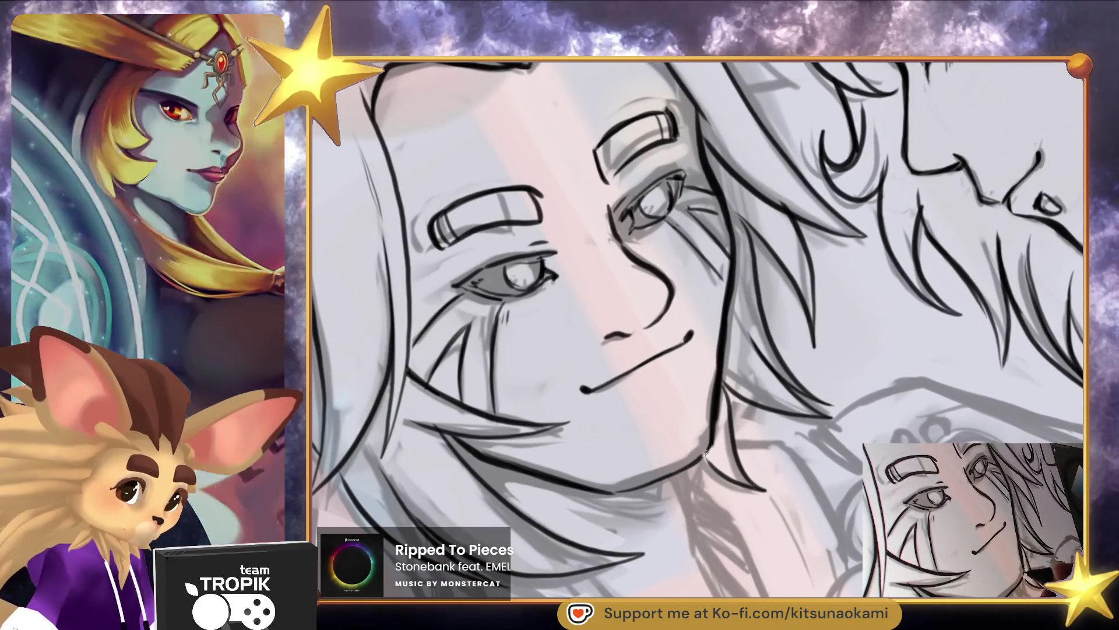
scroll(707, 450, "down", 5)
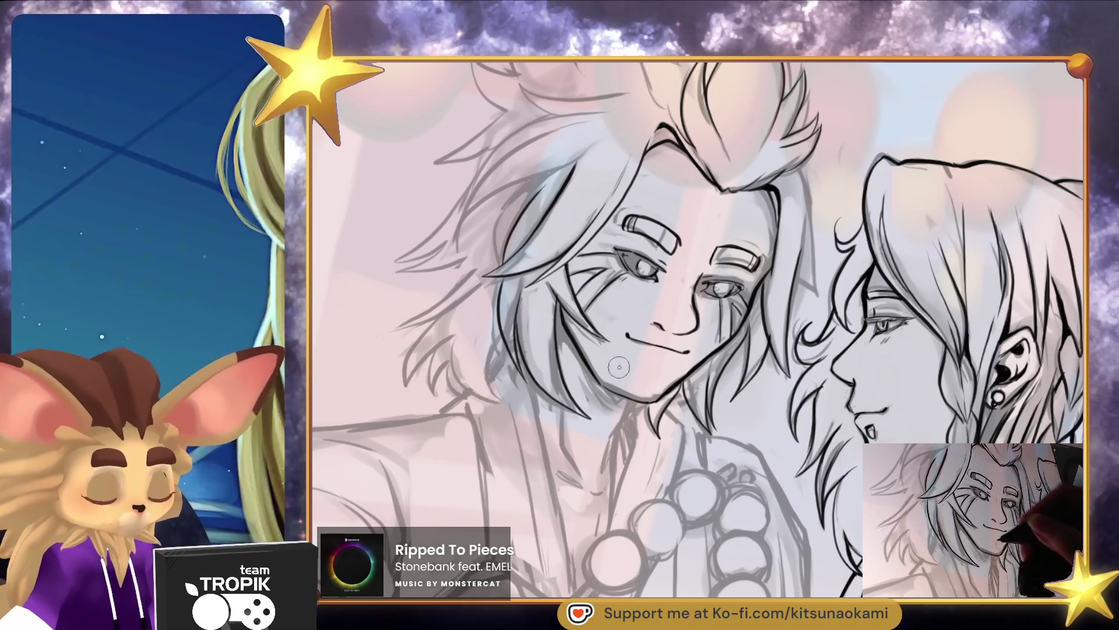
Ink the side hair strands sweeping up toward the forelock and across the head
scroll(553, 298, "up", 5)
left_click_drag(550, 282, 558, 314)
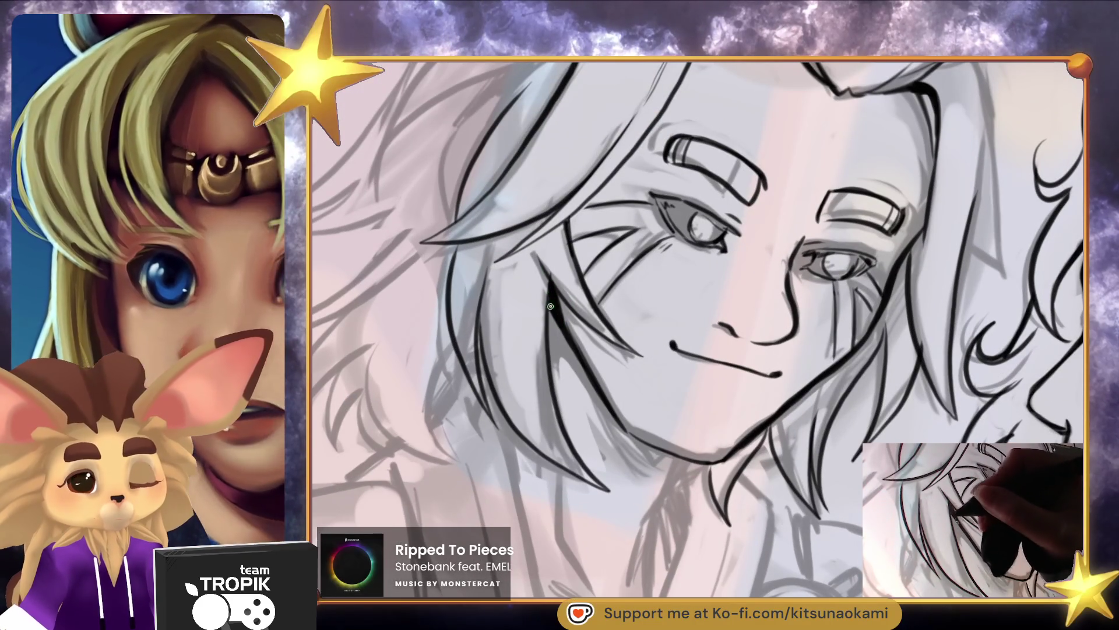
mouse_move(552, 286)
left_mouse_down()
mouse_move(577, 455)
mouse_move(606, 534)
left_mouse_up()
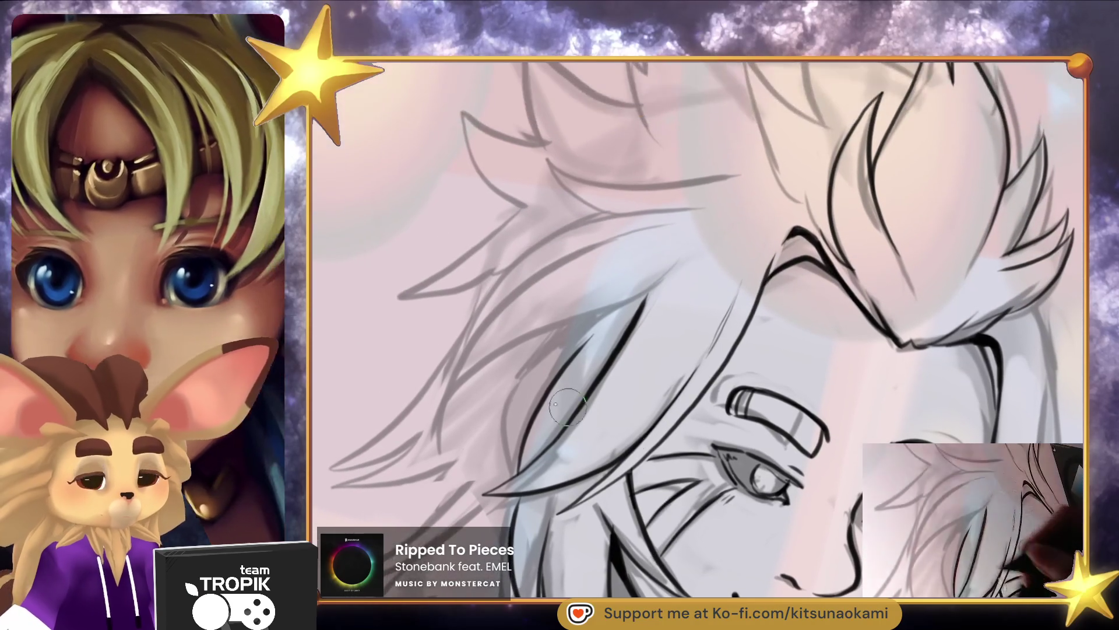
mouse_move(509, 486)
left_mouse_down()
mouse_move(498, 443)
mouse_move(617, 307)
mouse_move(419, 478)
mouse_move(694, 211)
left_mouse_up()
mouse_move(461, 364)
left_mouse_down()
mouse_move(434, 424)
mouse_move(687, 201)
left_mouse_up()
scroll(752, 295, "up", 1)
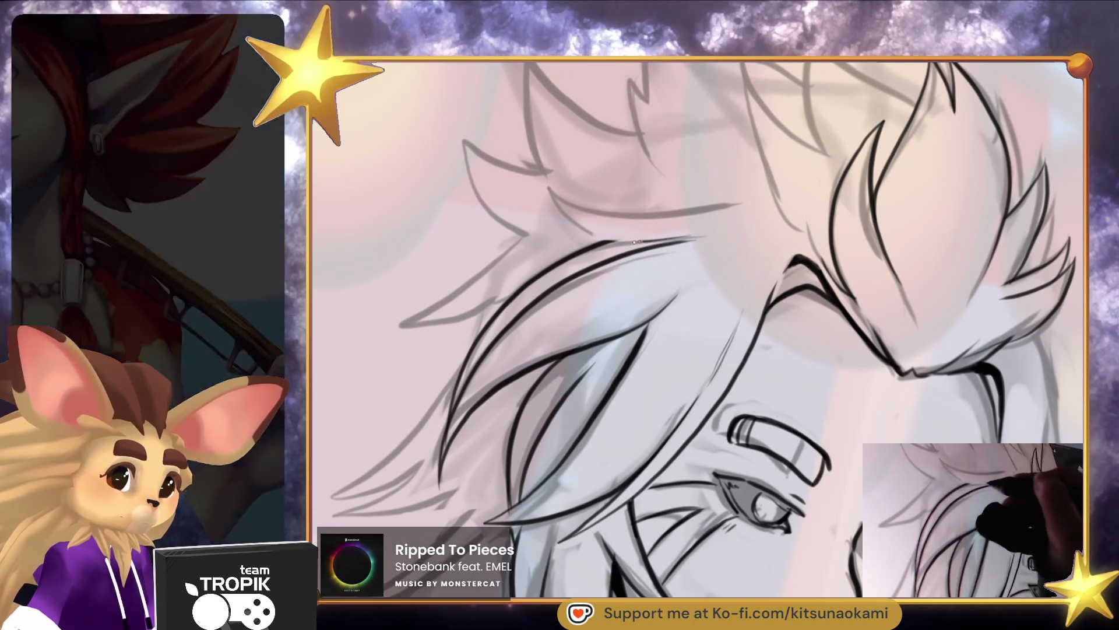
left_click_drag(566, 201, 743, 205)
Ink the jaw line, the strands hanging below the jaw and the hair's outer edge
scroll(699, 326, "down", 3)
scroll(840, 373, "up", 3)
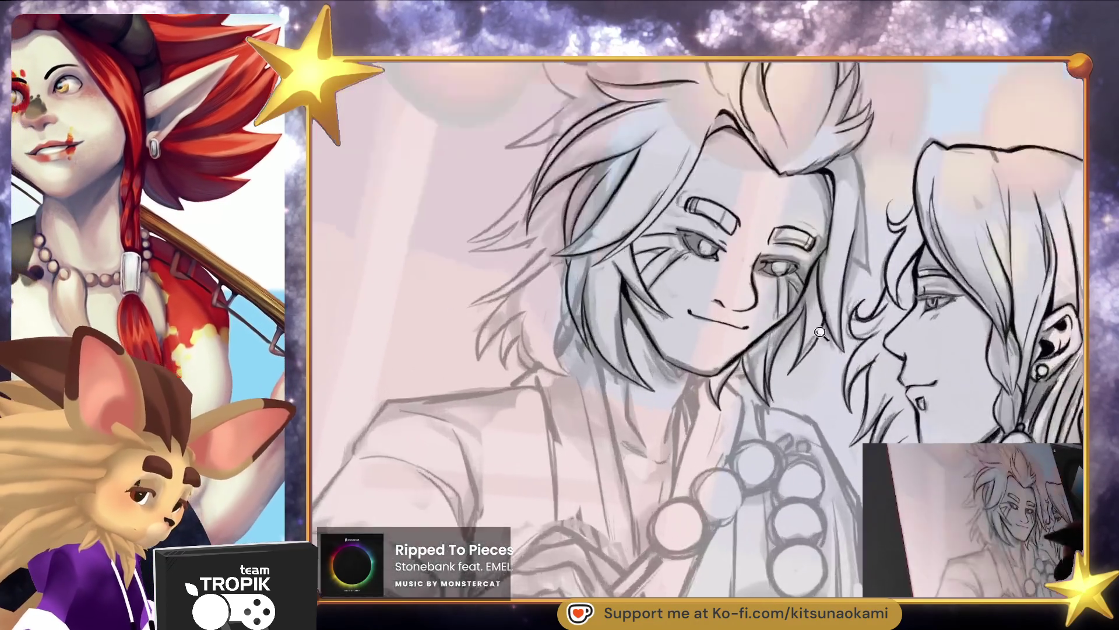
scroll(735, 350, "up", 3)
left_click_drag(731, 361, 641, 472)
left_click_drag(641, 466, 628, 398)
left_click_drag(608, 436, 569, 484)
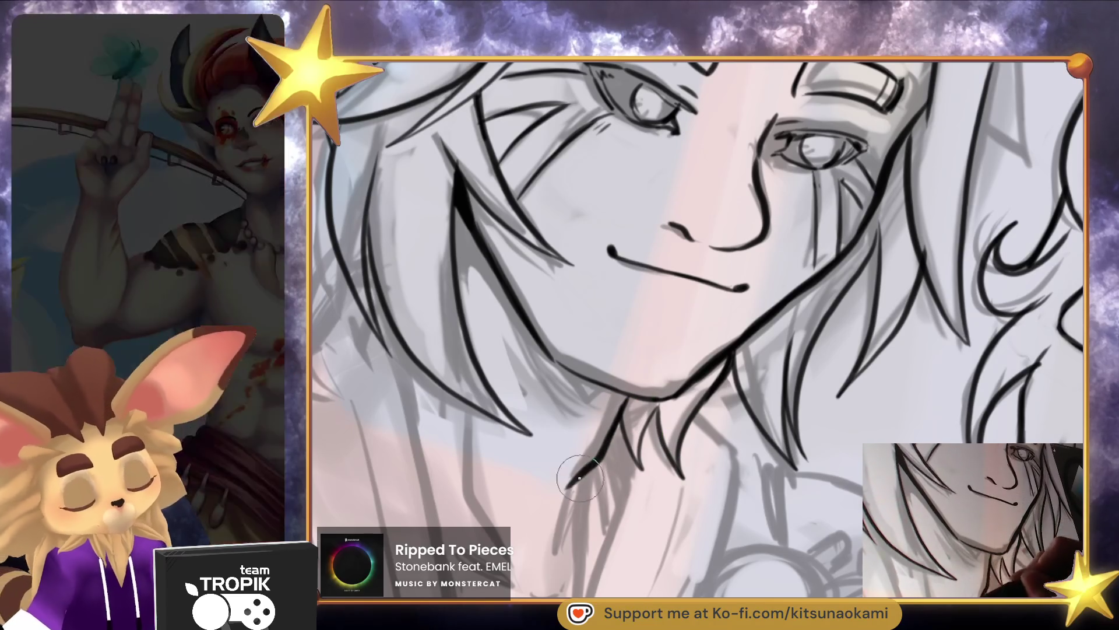
left_click_drag(618, 411, 560, 513)
scroll(621, 407, "down", 5)
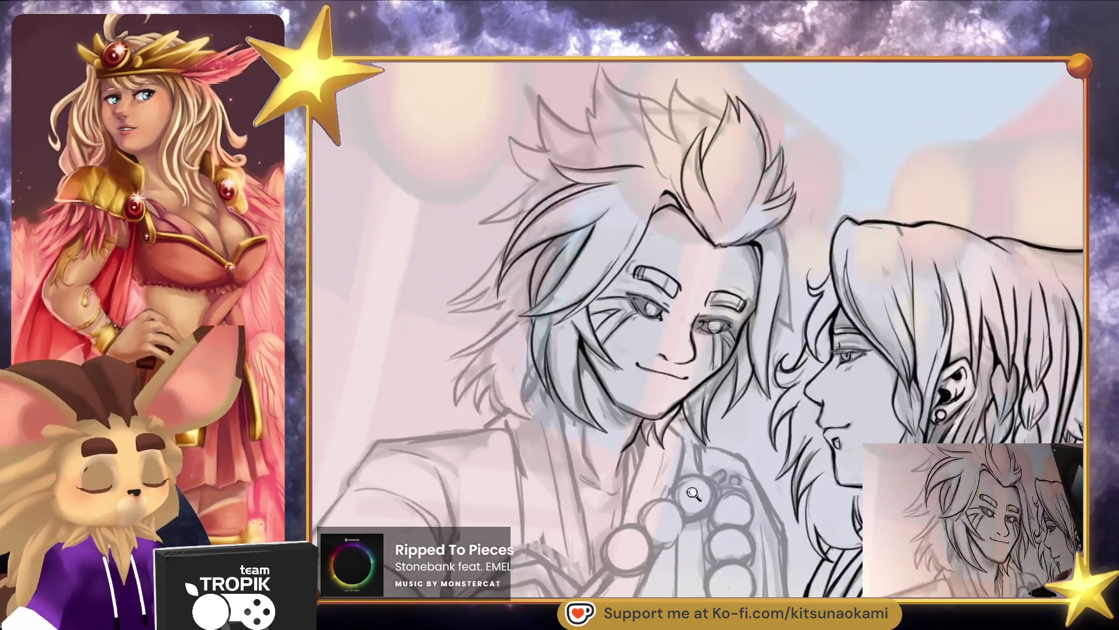
scroll(633, 463, "up", 4)
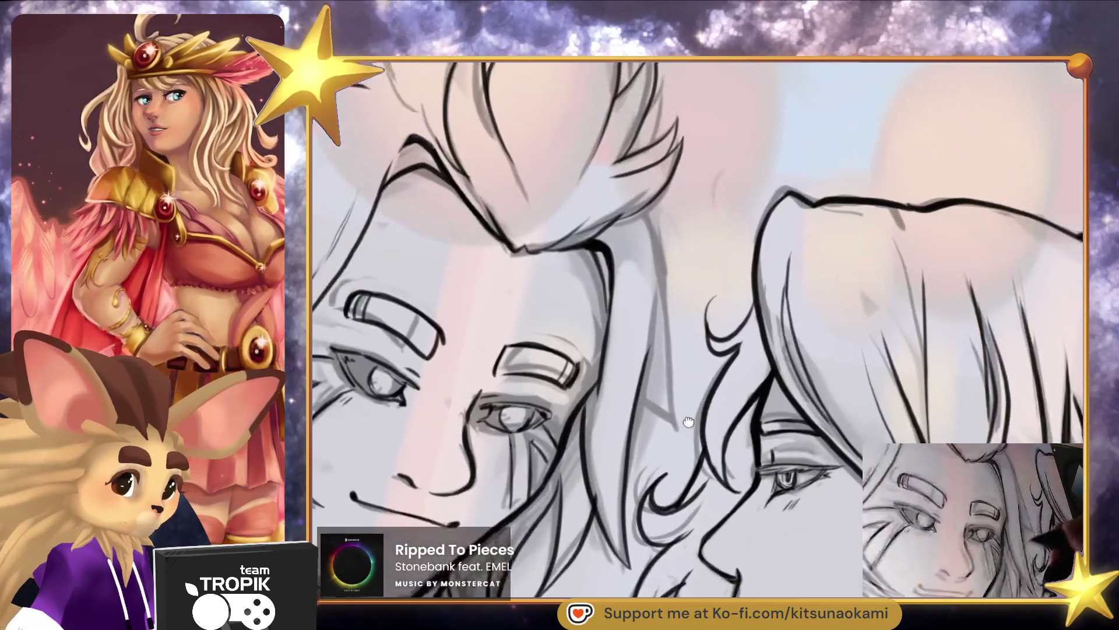
mouse_move(653, 449)
left_mouse_down()
mouse_move(618, 226)
mouse_move(776, 451)
left_mouse_up()
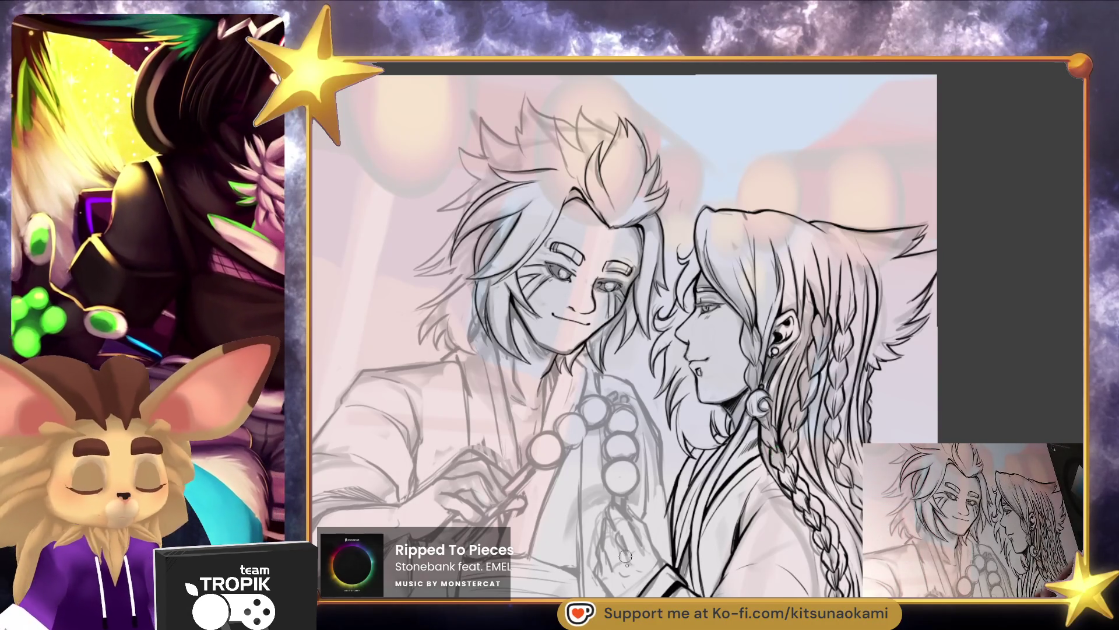
Ink the knuckle line and the raised finger's outlines up to the fingertip
scroll(612, 432, "up", 6)
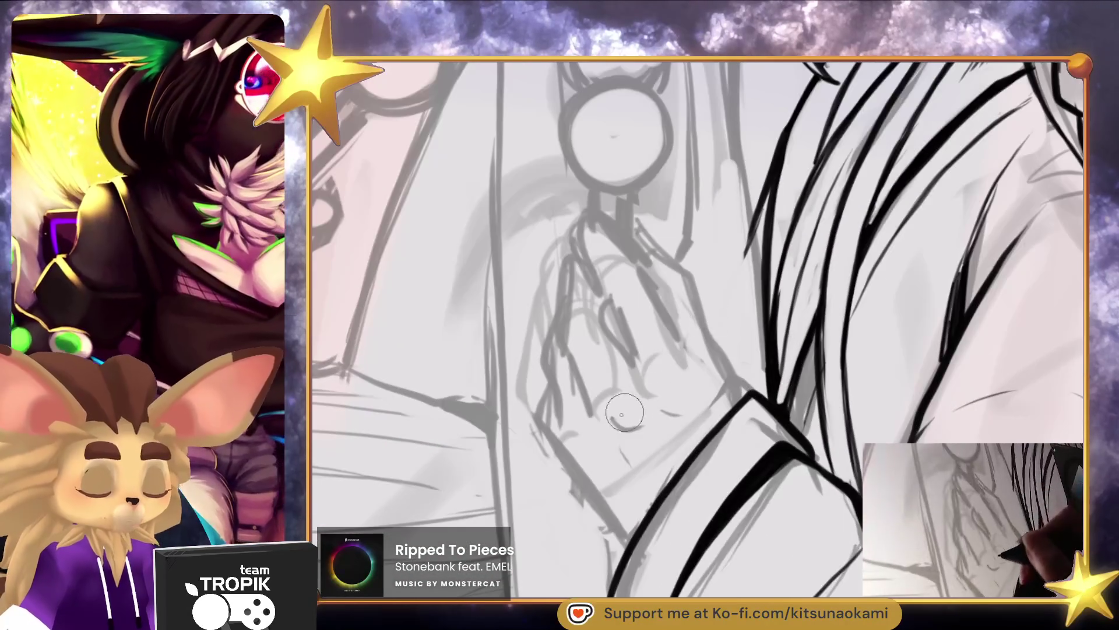
left_click_drag(611, 430, 630, 430)
left_click_drag(569, 455, 589, 478)
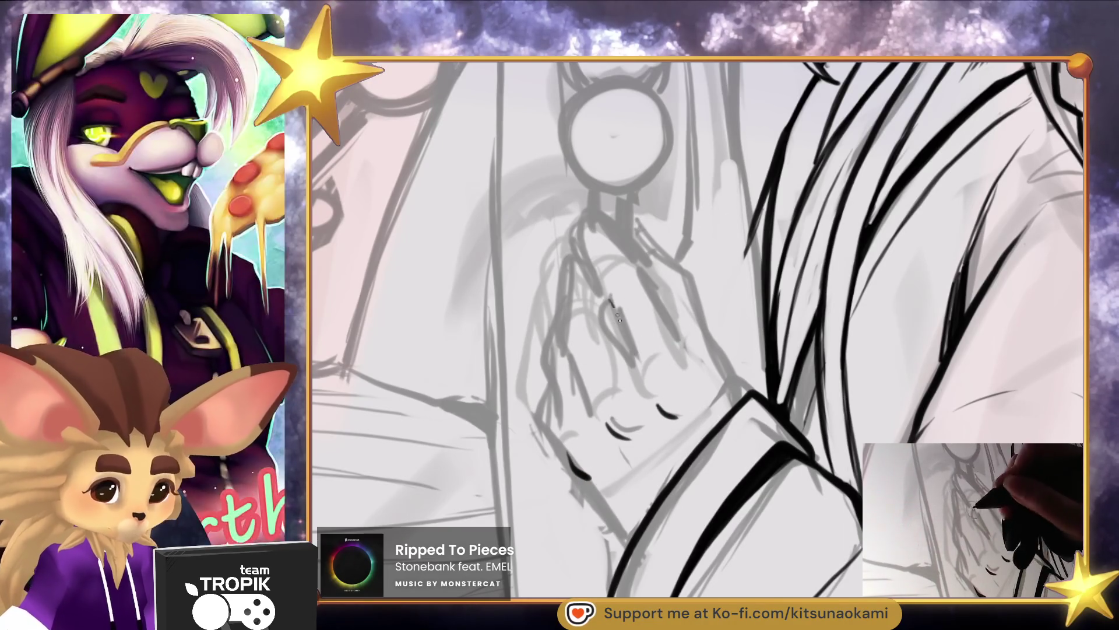
left_click_drag(606, 295, 638, 364)
mouse_move(603, 290)
left_mouse_down()
mouse_move(576, 232)
mouse_move(621, 245)
left_mouse_up()
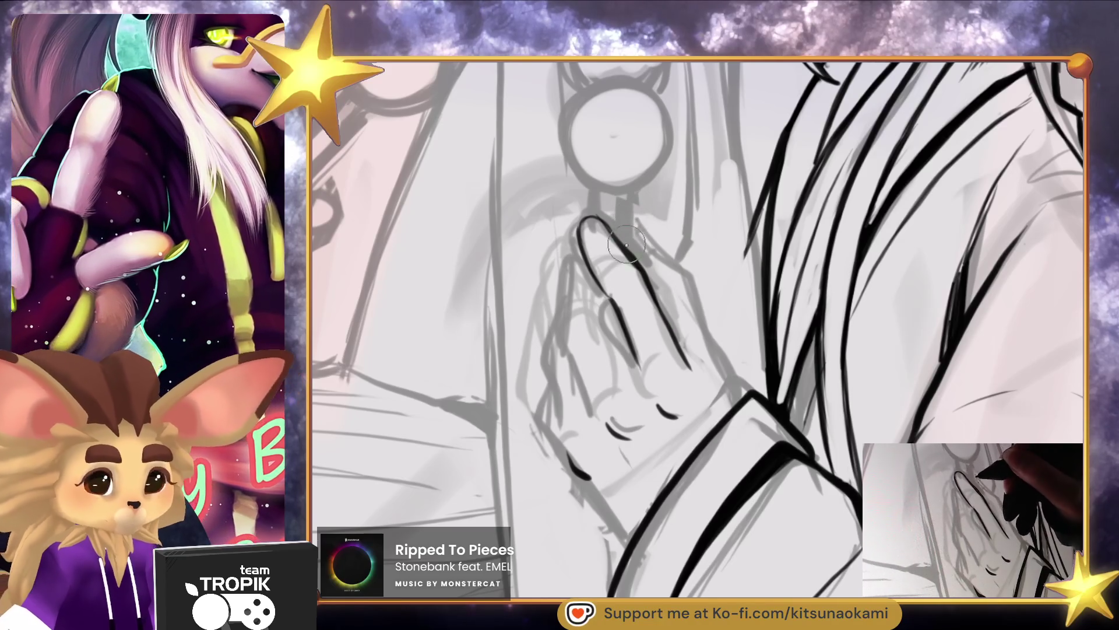
mouse_move(578, 248)
left_mouse_down()
mouse_move(563, 345)
mouse_move(588, 403)
left_mouse_up()
left_click_drag(574, 350, 593, 408)
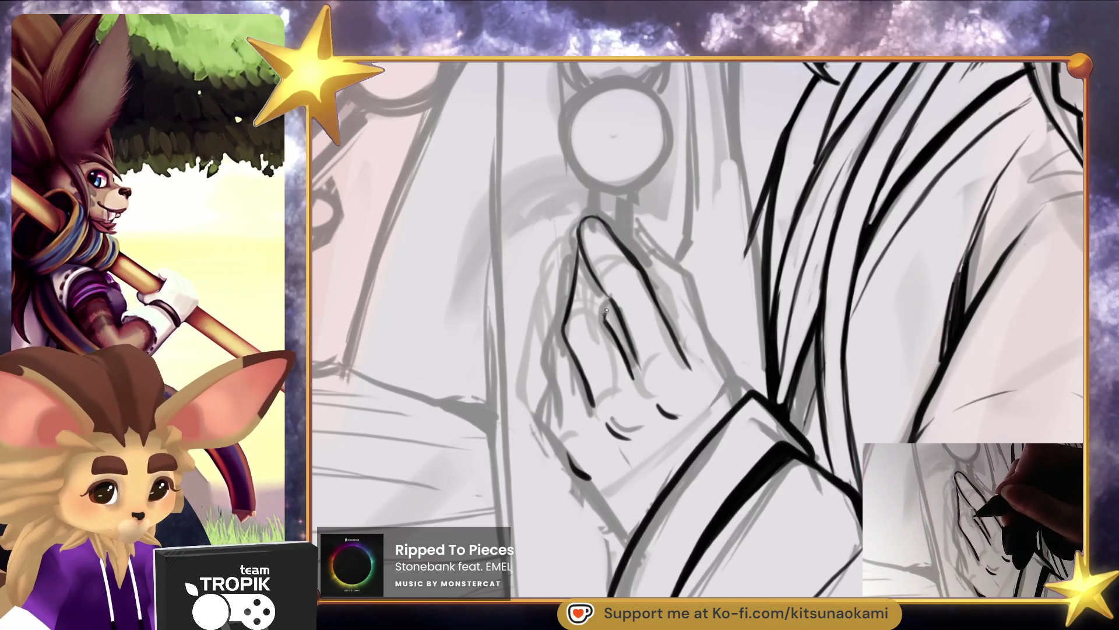
mouse_move(626, 355)
left_mouse_down()
mouse_move(609, 315)
mouse_move(551, 379)
mouse_move(580, 434)
left_mouse_up()
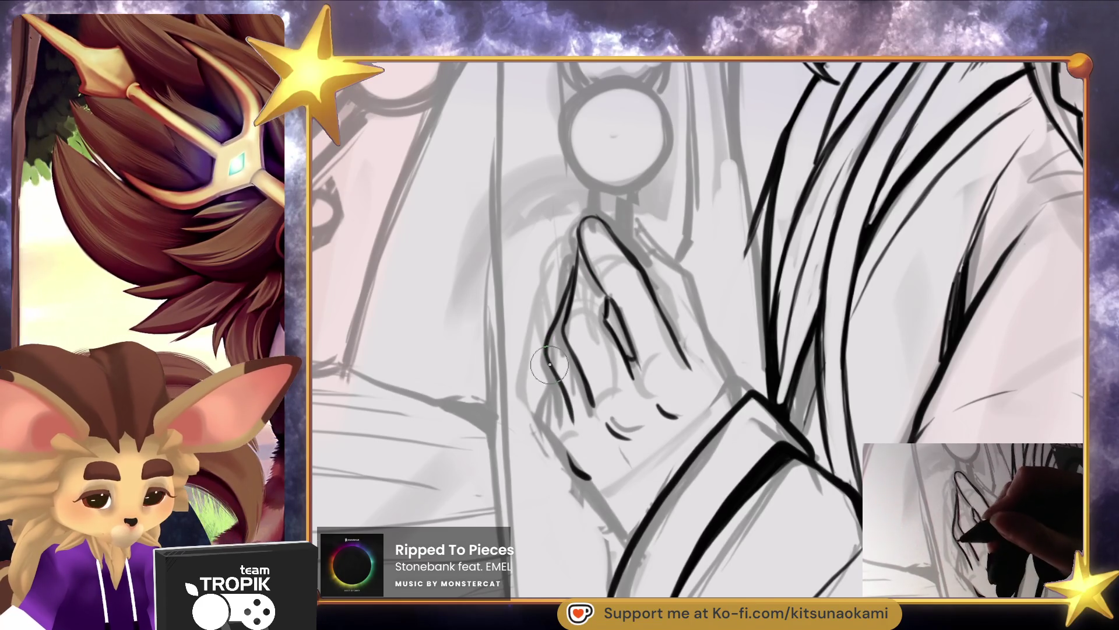
Touch up the finger's inner edge and outline, then zoom out to the whole illustration
scroll(611, 323, "up", 3)
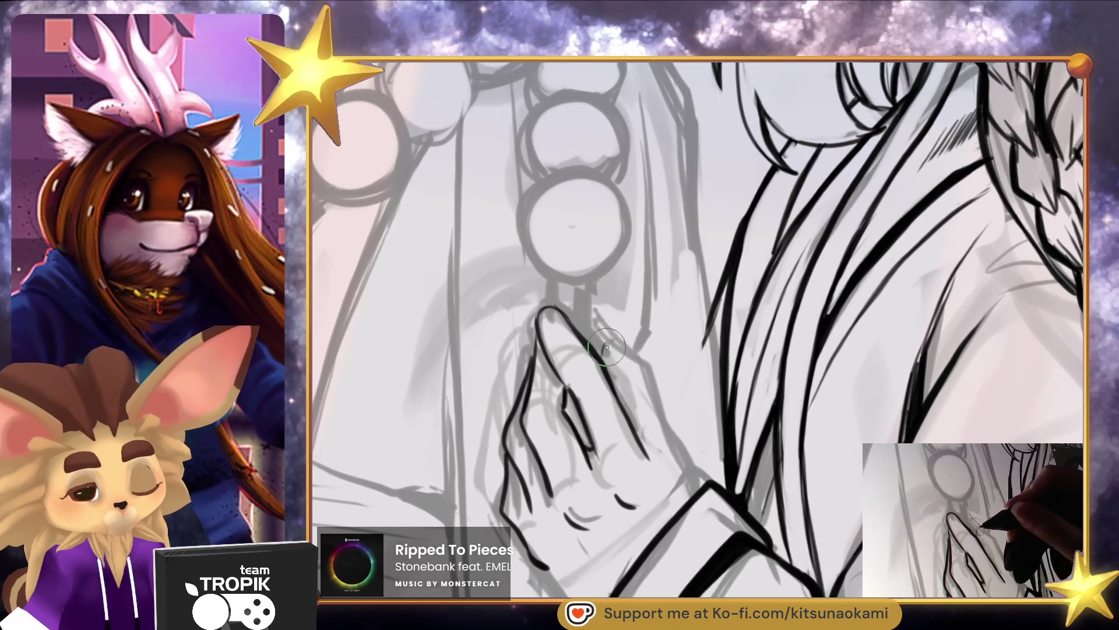
mouse_move(592, 331)
left_mouse_down()
mouse_move(638, 376)
mouse_move(687, 505)
left_mouse_up()
scroll(676, 522, "down", 3)
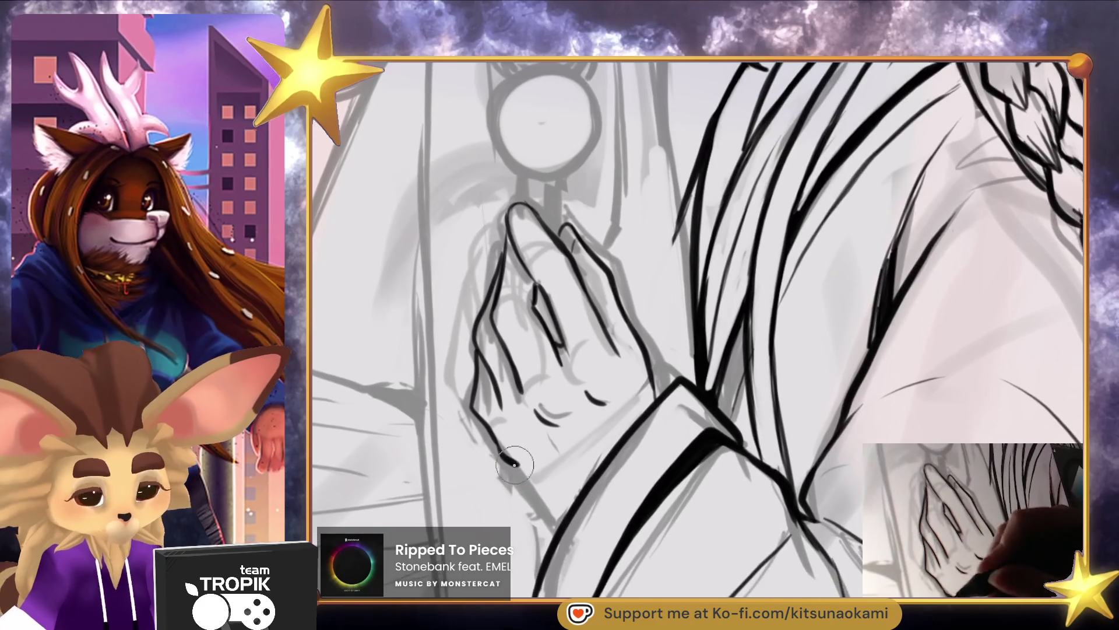
scroll(561, 528, "down", 5)
scroll(570, 511, "up", 6)
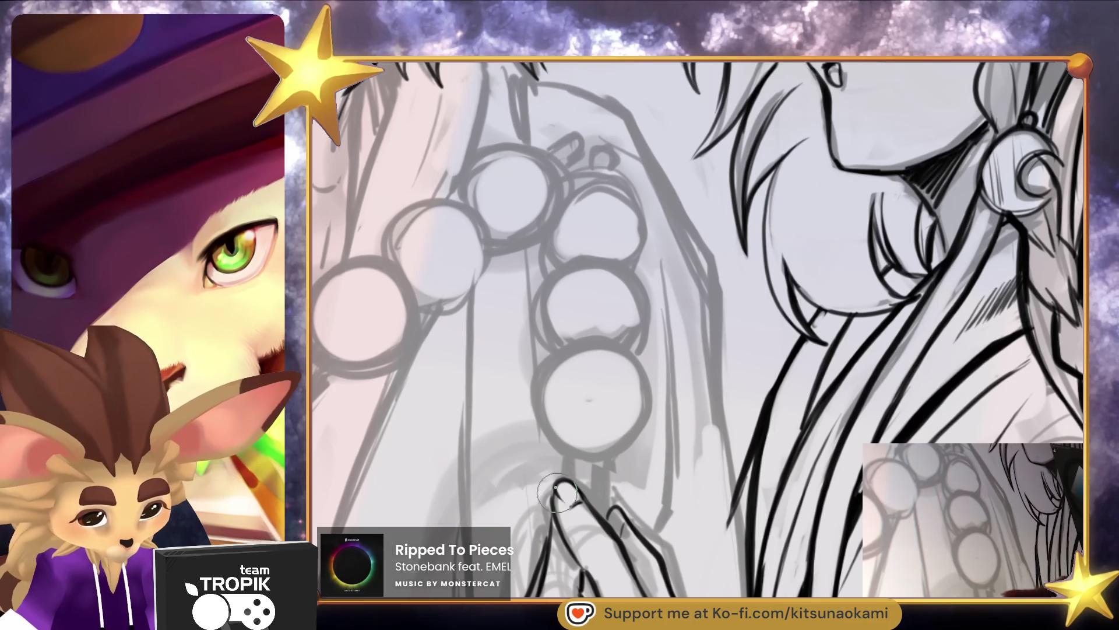
left_click_drag(612, 518, 661, 335)
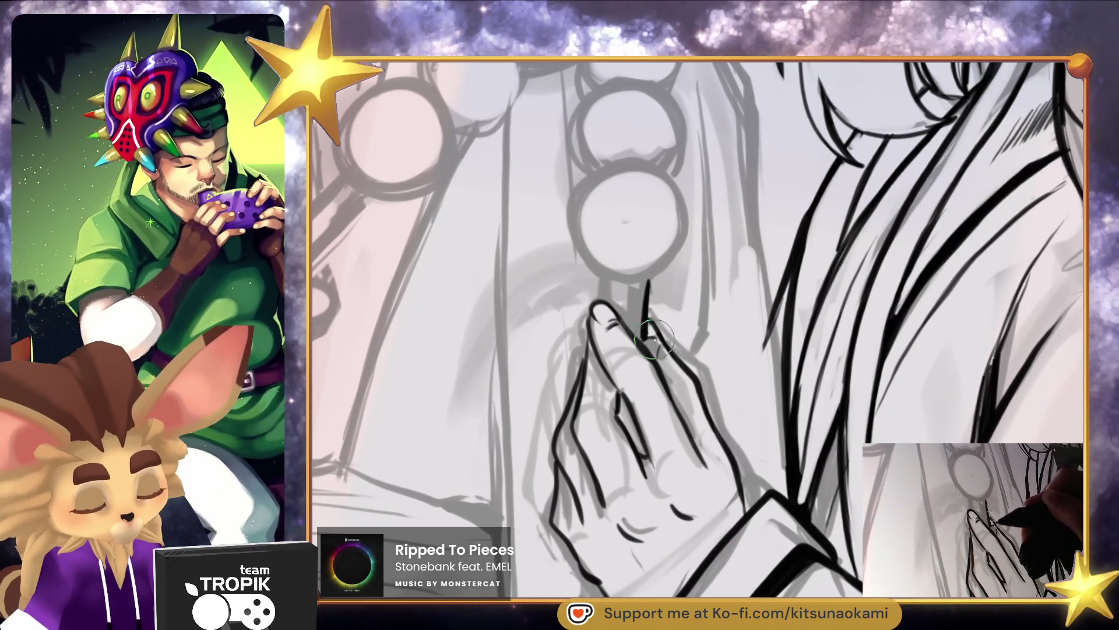
left_click_drag(648, 348, 685, 392)
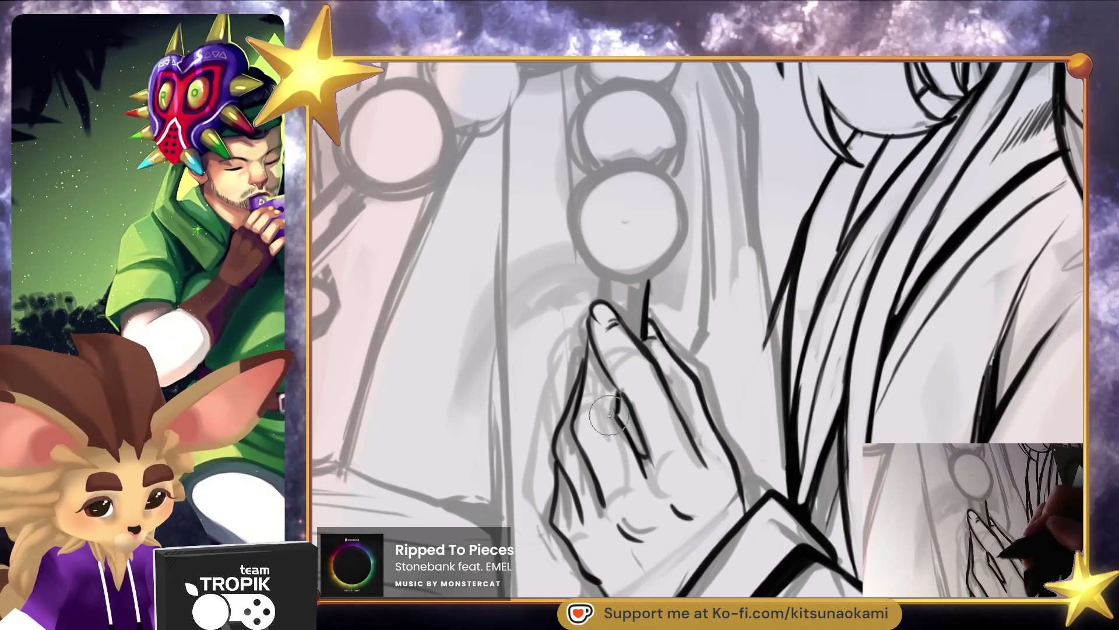
key("ctrl+0")
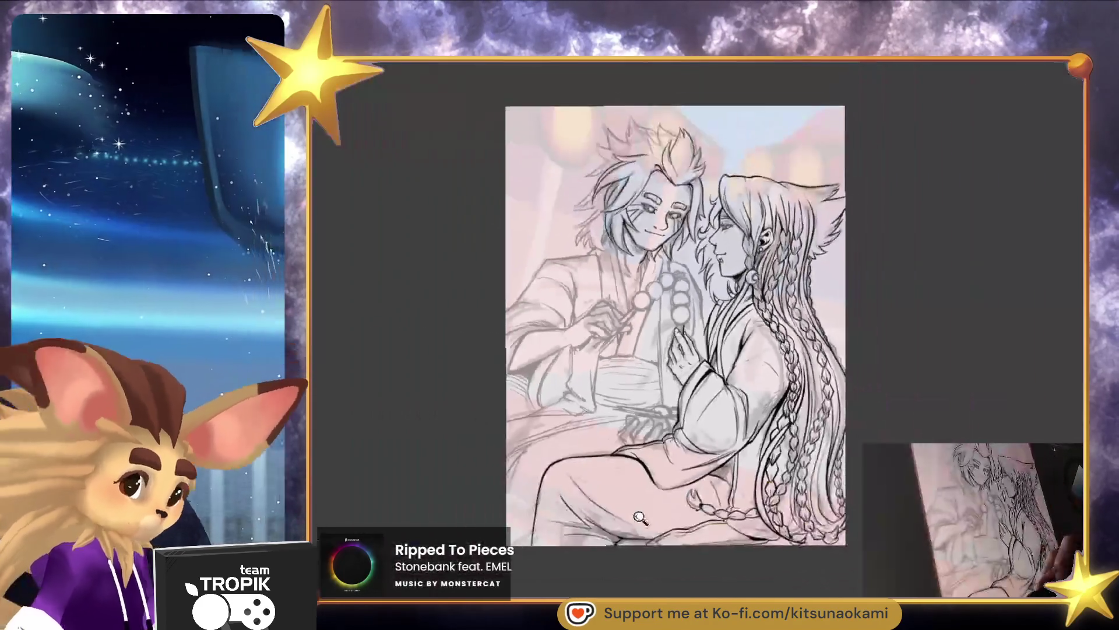
Zoom out to the full canvas, then zoom in close on the hand, sleeve and dango skewer
scroll(687, 323, "up", 5)
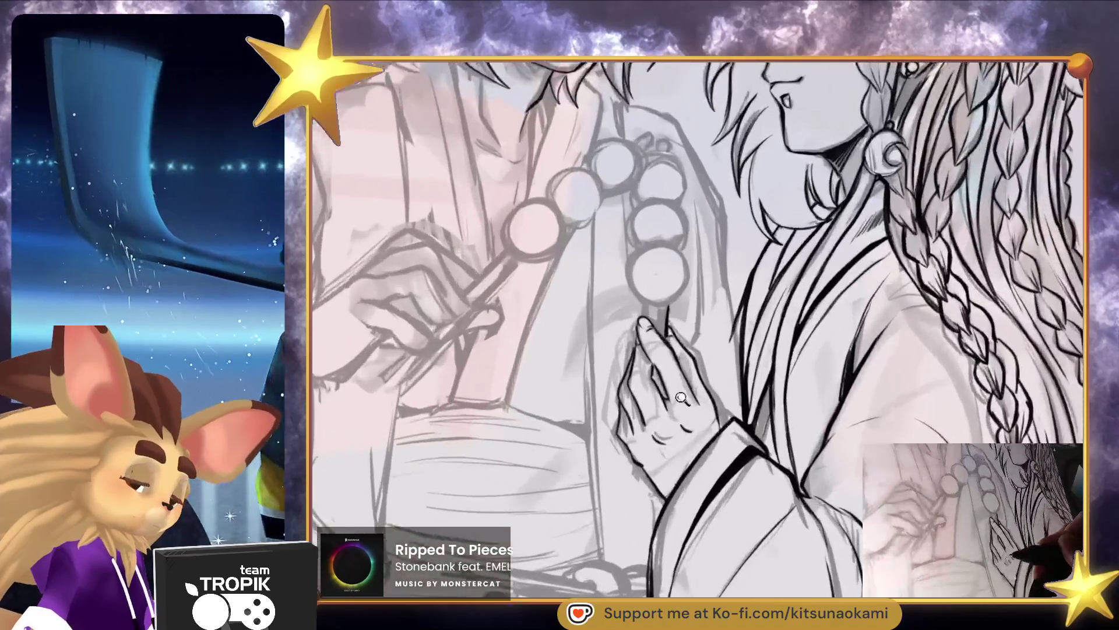
key("ctrl+0")
scroll(817, 477, "up", 2)
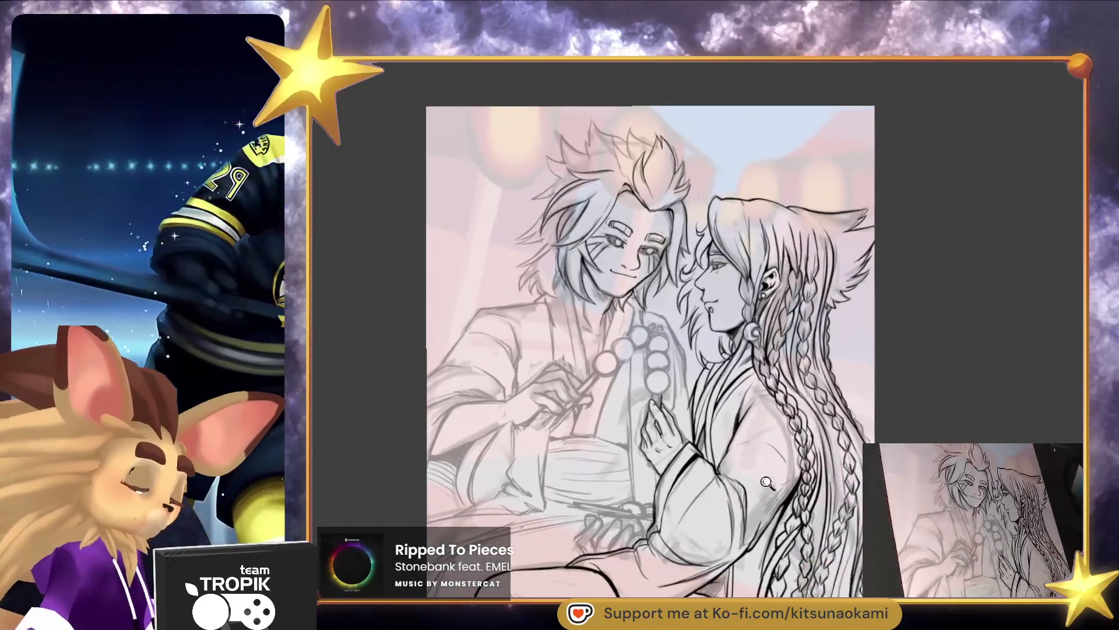
scroll(816, 476, "up", 1)
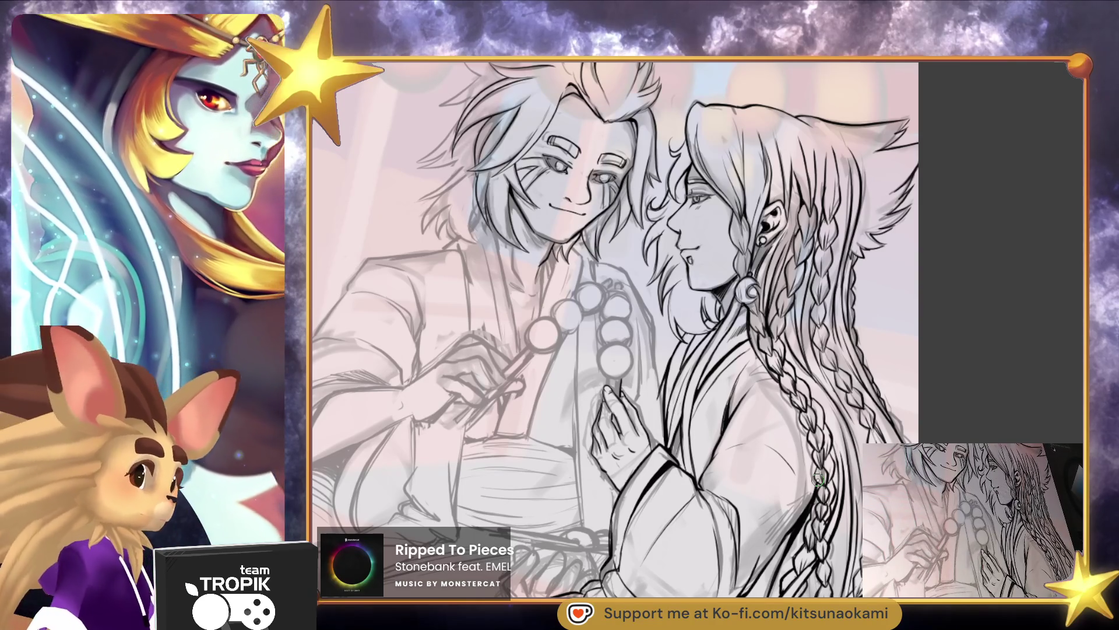
scroll(636, 438, "up", 2)
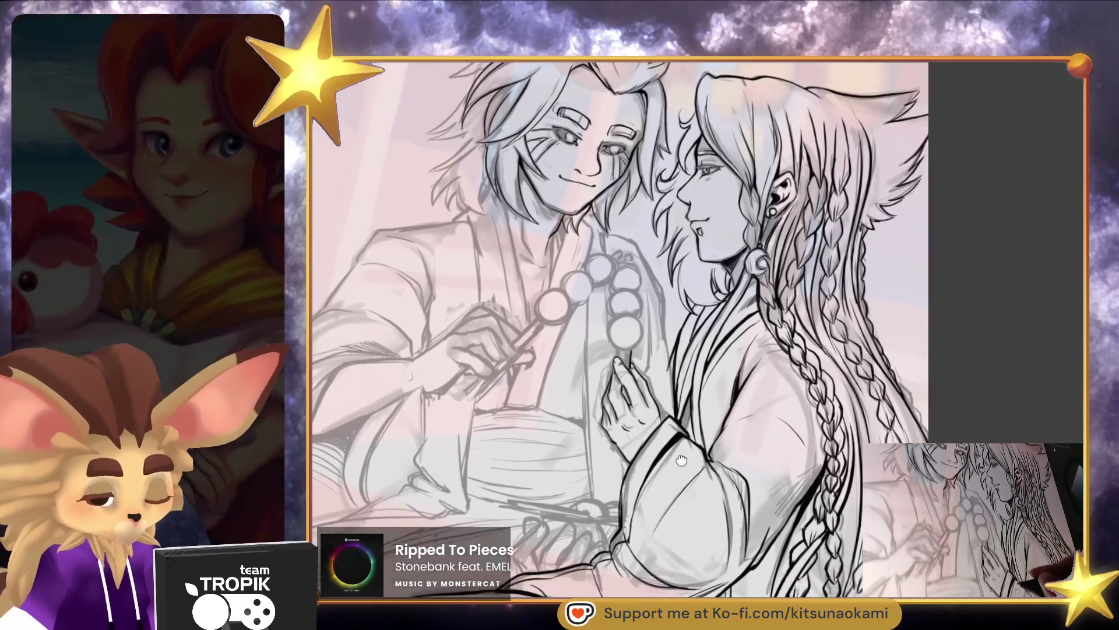
left_click(635, 438)
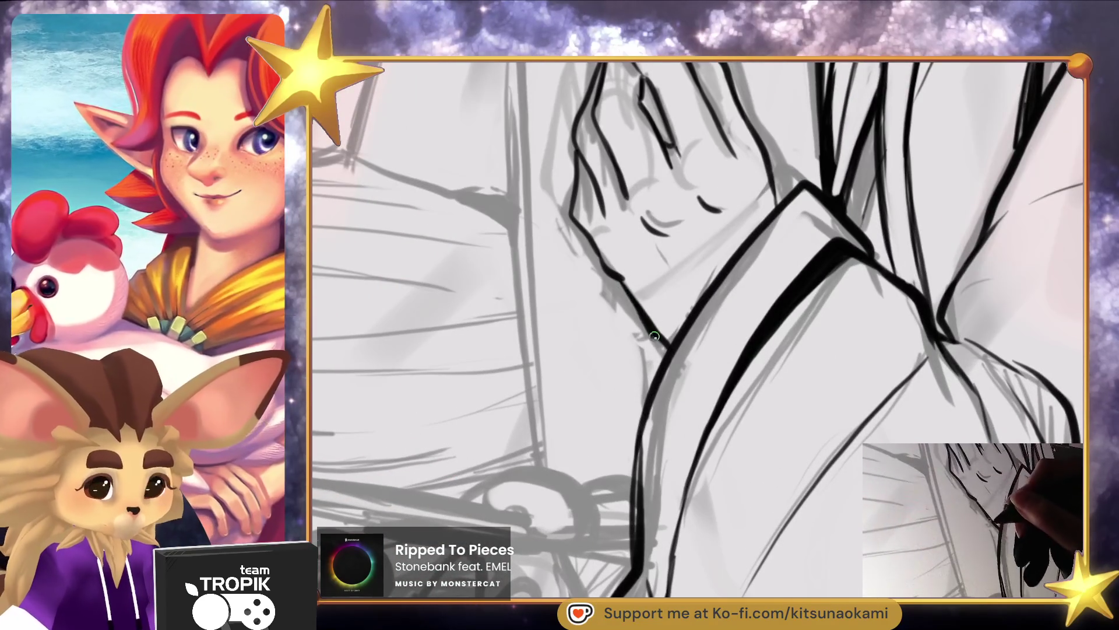
scroll(727, 395, "down", 5)
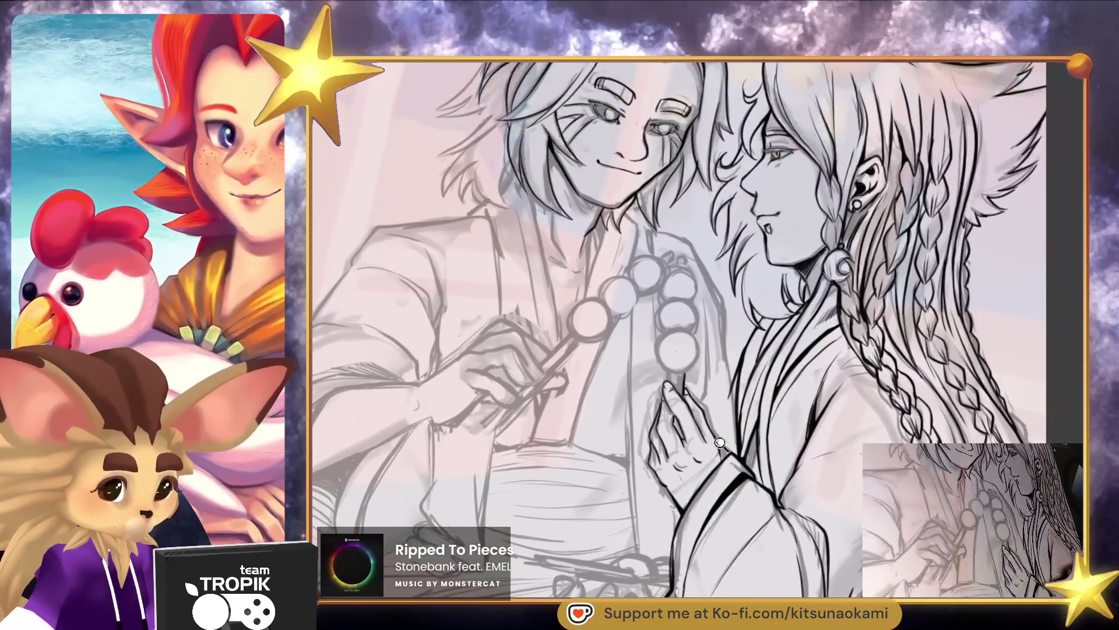
left_click(721, 443)
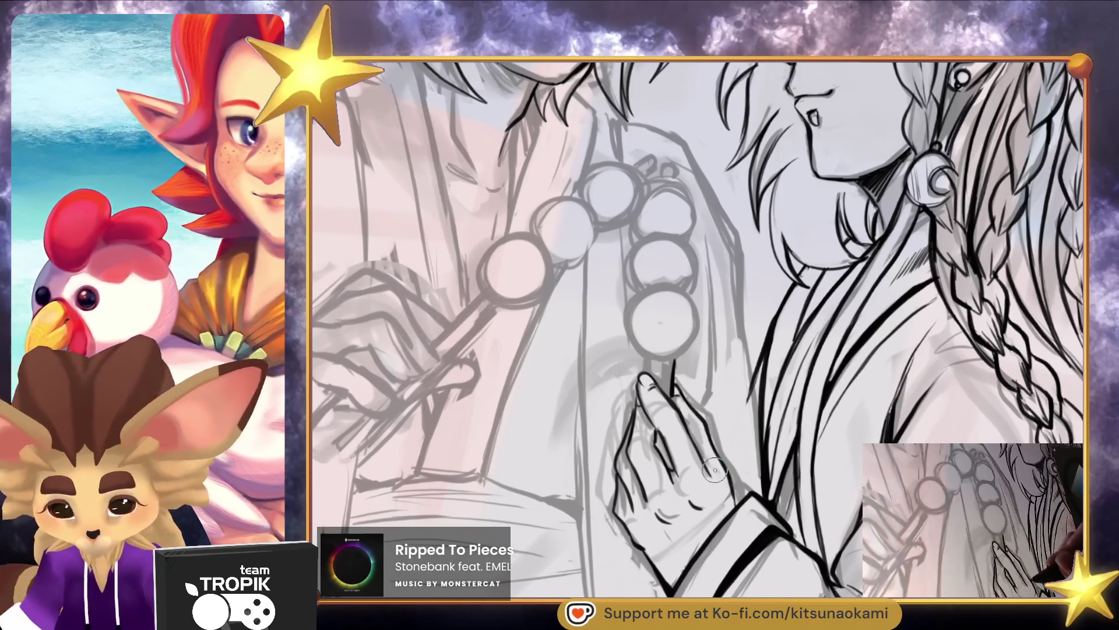
Draw the skewer's two long parallel lines and cap its end with a curve
left_click_drag(674, 396, 674, 175)
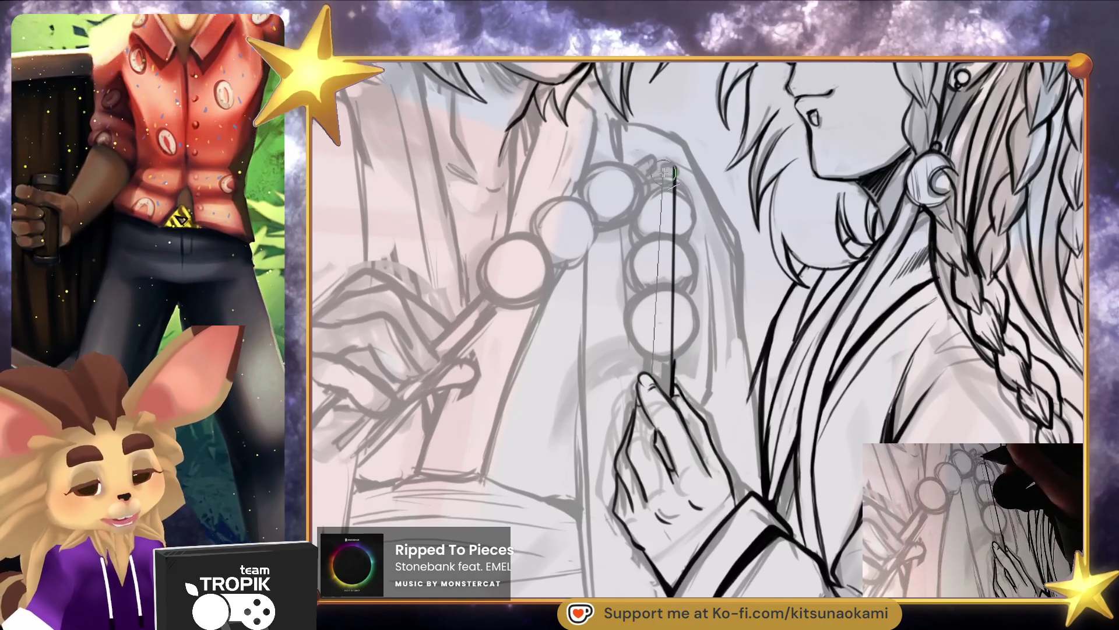
left_click_drag(651, 370, 668, 163)
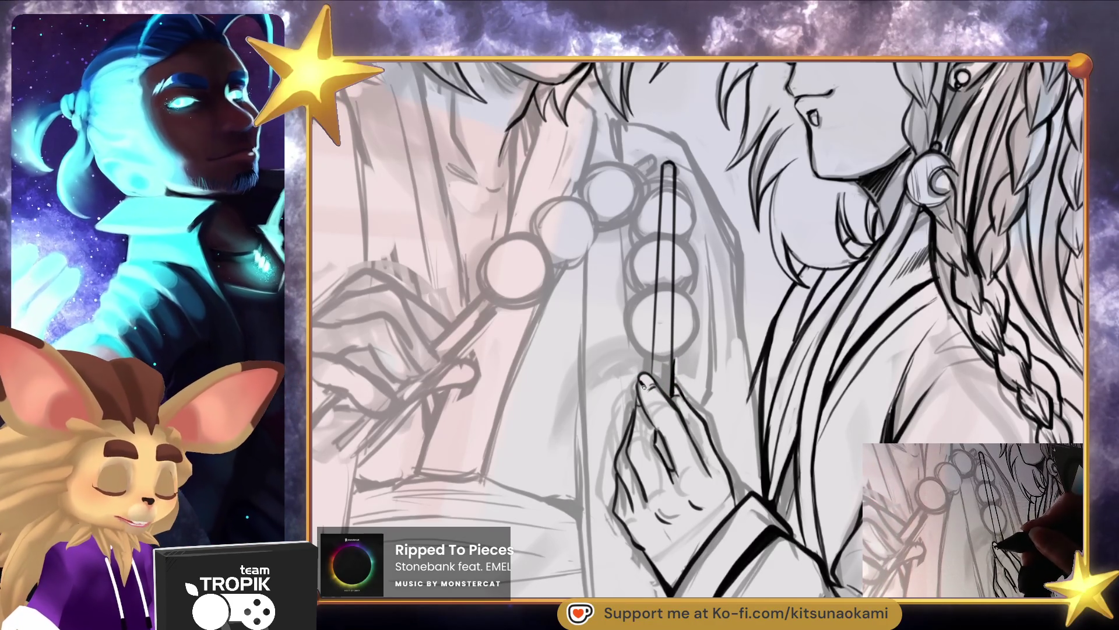
left_click_drag(767, 514, 764, 411)
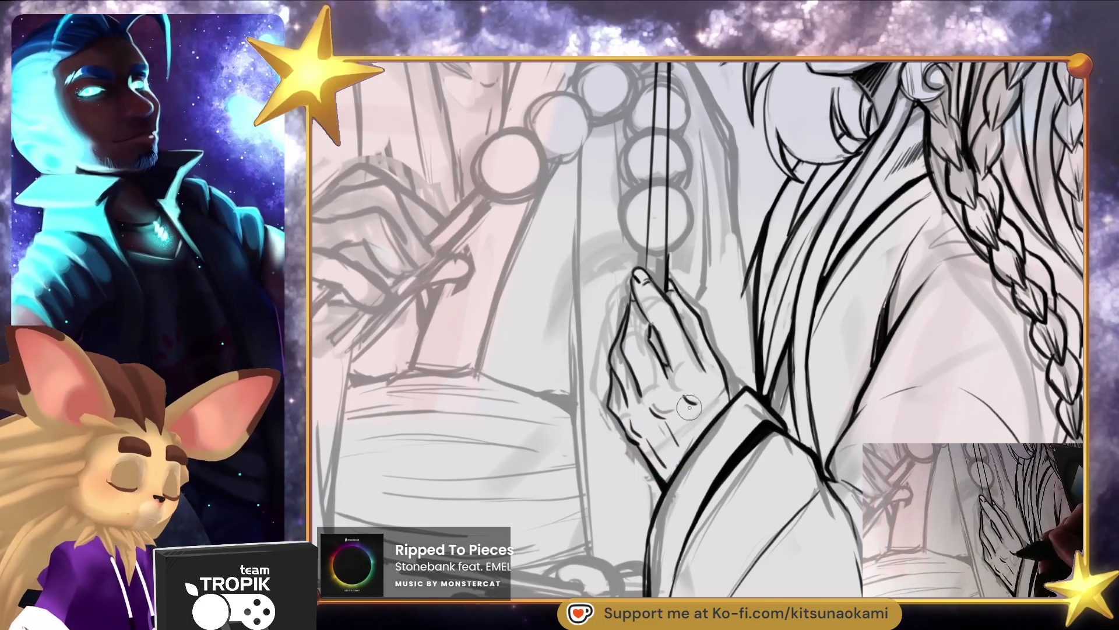
left_click_drag(747, 373, 747, 548)
scroll(642, 442, "up", 3)
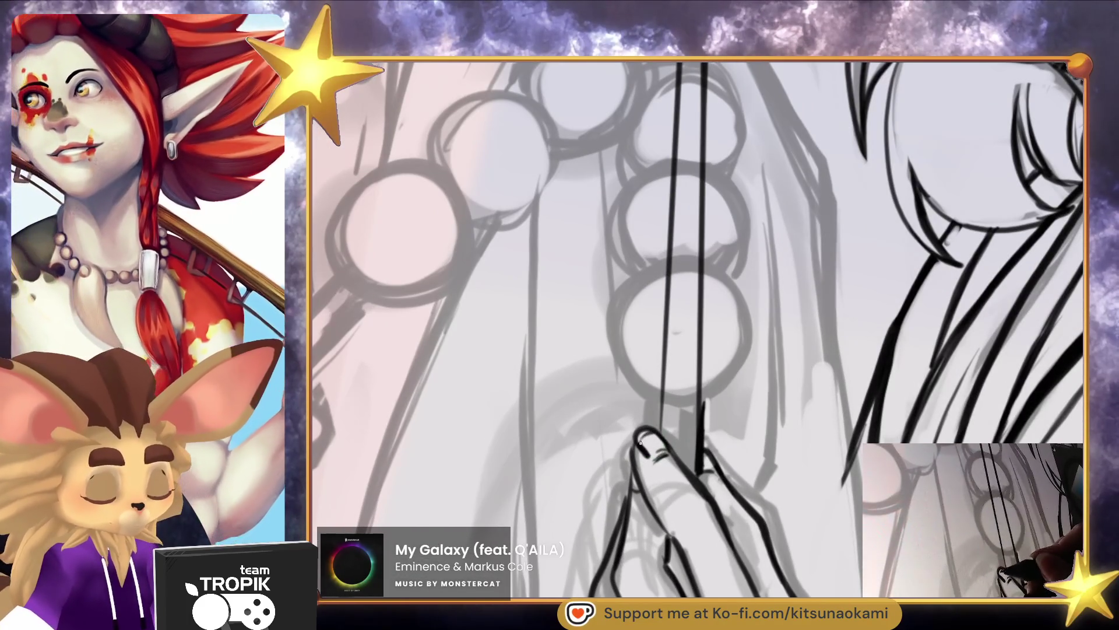
scroll(642, 442, "down", 3)
scroll(718, 416, "up", 3)
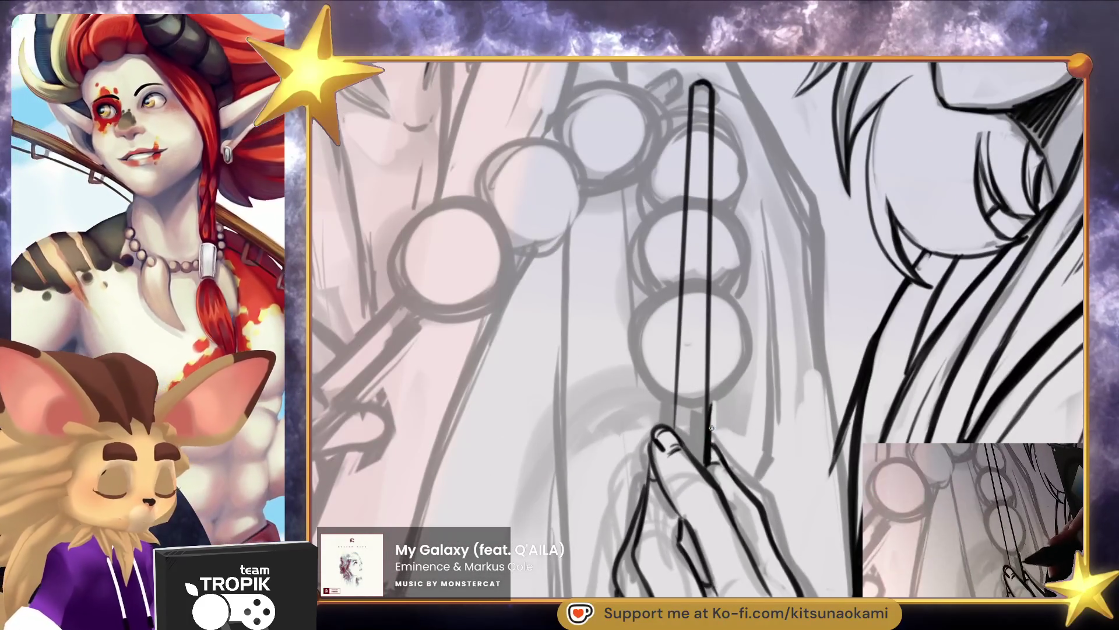
mouse_move(718, 415)
left_mouse_down()
mouse_move(724, 475)
mouse_move(738, 432)
left_mouse_up()
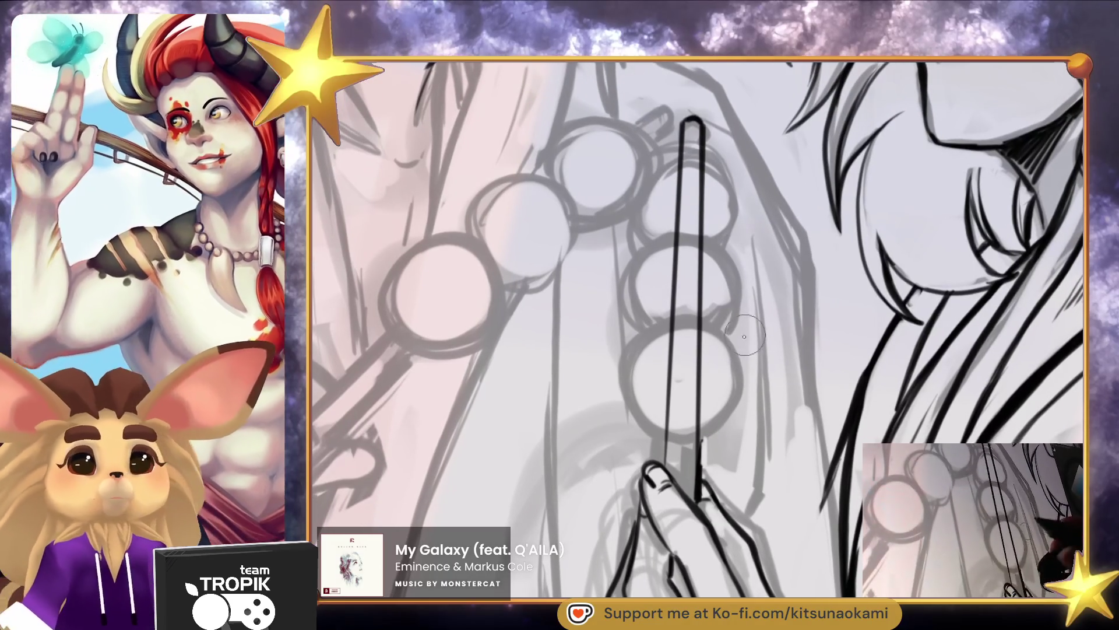
left_click_drag(669, 433, 698, 432)
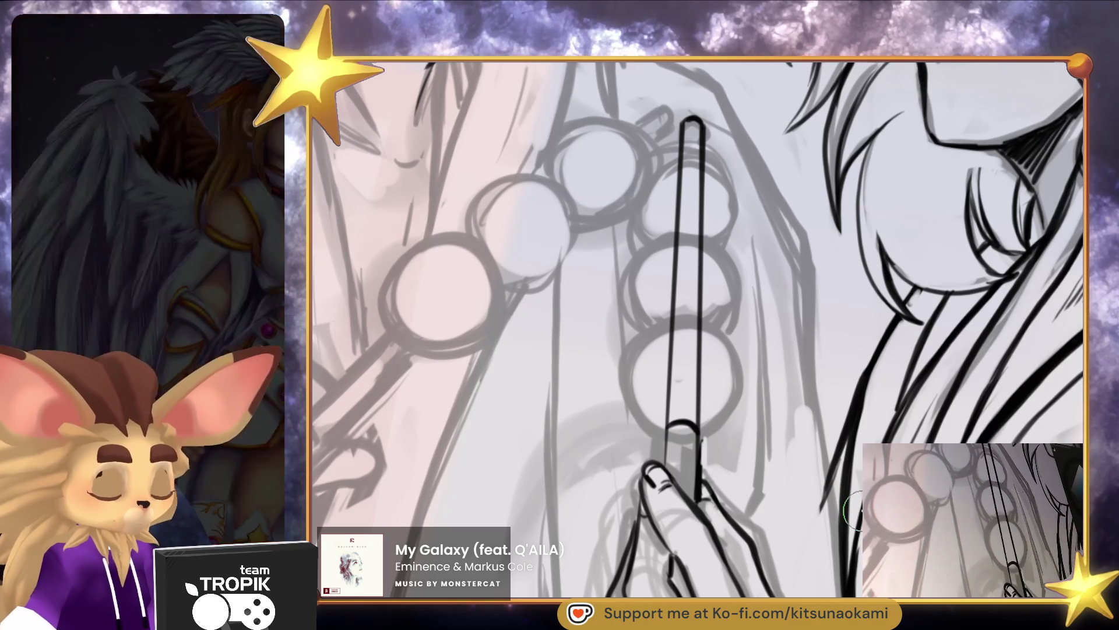
scroll(757, 443, "up", 1)
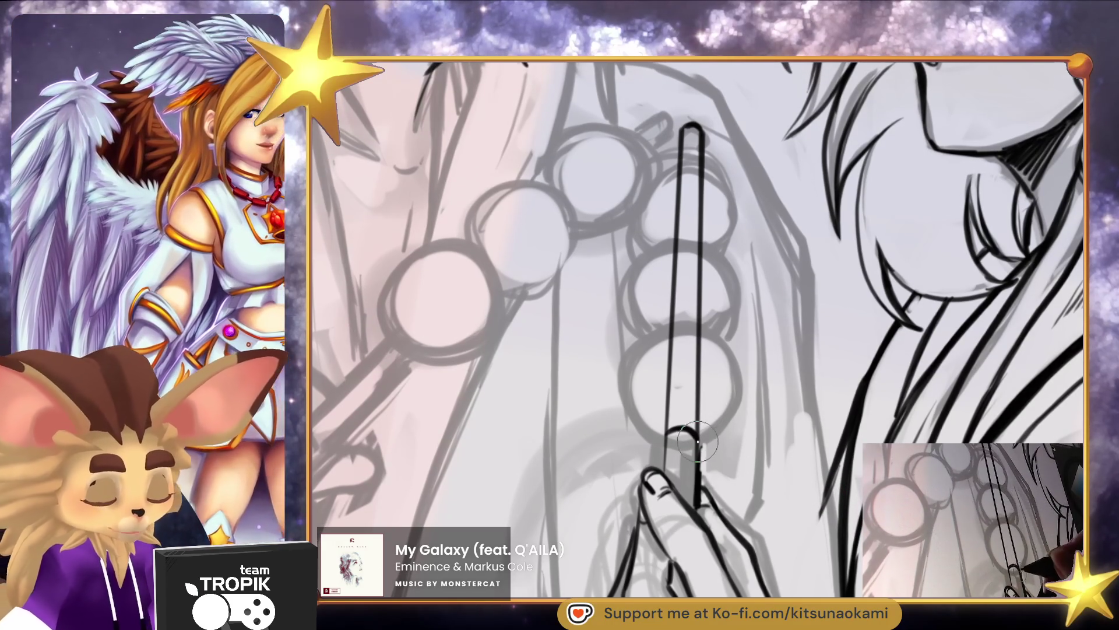
Ink the skewer's bottom end and outline the three dango balls, redoing the top one
left_click_drag(699, 443, 725, 430)
mouse_move(657, 326)
left_mouse_down()
mouse_move(627, 368)
mouse_move(646, 439)
mouse_move(699, 428)
mouse_move(736, 318)
mouse_move(720, 252)
mouse_move(641, 269)
mouse_move(641, 337)
left_mouse_up()
mouse_move(743, 268)
left_mouse_down()
mouse_move(714, 166)
mouse_move(641, 209)
mouse_move(650, 253)
mouse_move(689, 244)
mouse_move(717, 167)
mouse_move(640, 217)
mouse_move(654, 257)
left_mouse_up()
key("ctrl+z")
key("ctrl+z")
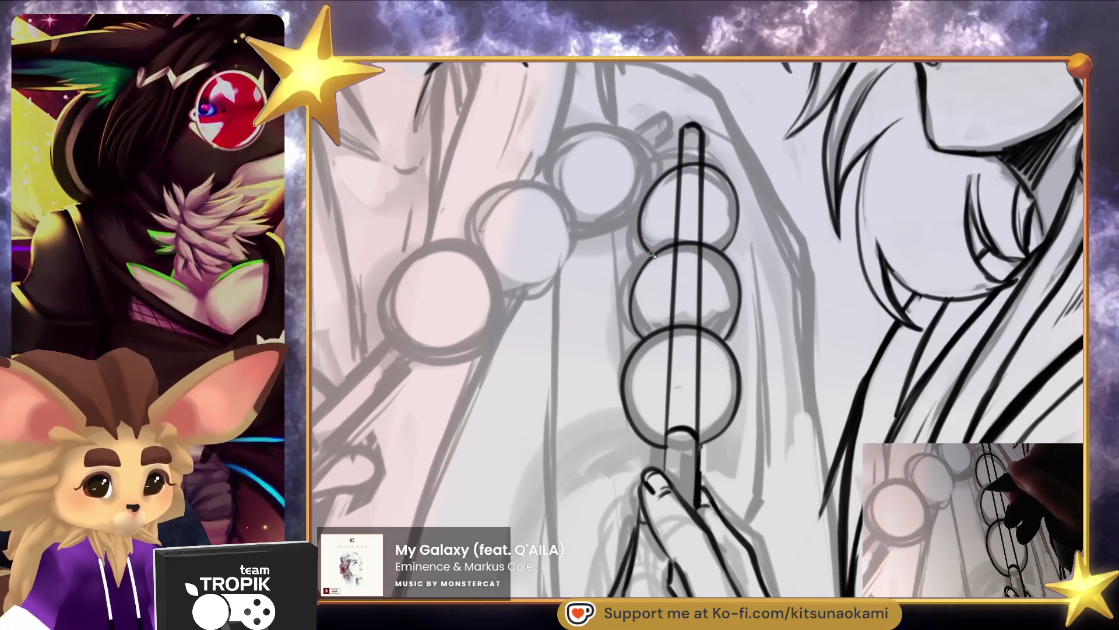
key("ctrl+z")
mouse_move(737, 224)
left_mouse_down()
mouse_move(734, 186)
mouse_move(681, 161)
mouse_move(636, 232)
mouse_move(653, 255)
left_mouse_up()
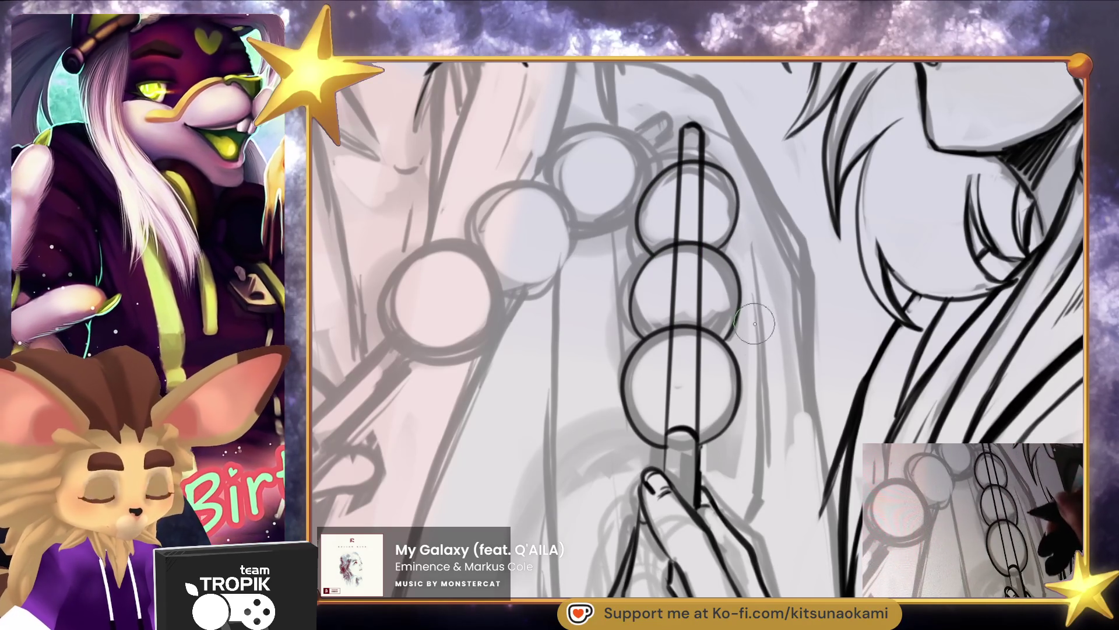
Draw the skewer through all three dango with join bands, erasing the lines inside each ball
key("e")
mouse_move(703, 180)
left_mouse_down()
mouse_move(691, 177)
mouse_move(667, 225)
mouse_move(702, 233)
mouse_move(663, 235)
mouse_move(705, 239)
mouse_move(677, 257)
mouse_move(671, 314)
mouse_move(703, 322)
mouse_move(699, 263)
mouse_move(705, 355)
mouse_move(671, 338)
mouse_move(660, 378)
mouse_move(664, 423)
mouse_move(697, 417)
mouse_move(704, 430)
mouse_move(699, 344)
left_mouse_up()
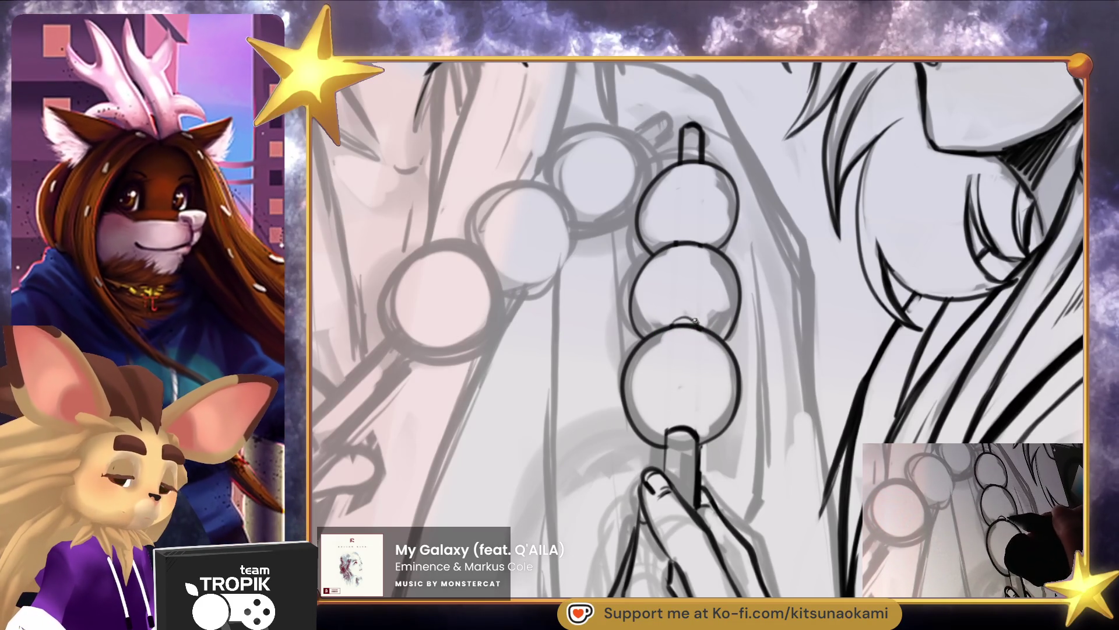
left_click_drag(668, 443, 682, 145)
left_click_drag(676, 231, 699, 229)
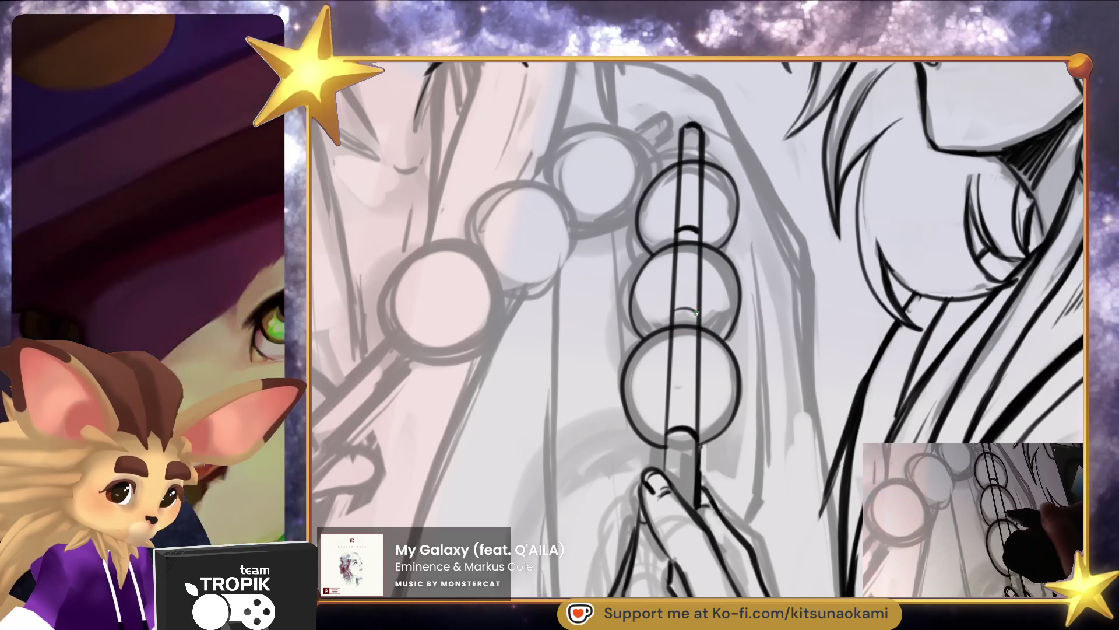
left_click_drag(676, 317, 700, 315)
mouse_move(668, 410)
left_mouse_down()
mouse_move(665, 428)
mouse_move(700, 420)
mouse_move(694, 344)
mouse_move(679, 339)
mouse_move(671, 408)
left_mouse_up()
mouse_move(695, 296)
left_mouse_down()
mouse_move(676, 303)
mouse_move(702, 282)
mouse_move(673, 283)
mouse_move(670, 260)
mouse_move(700, 256)
mouse_move(676, 250)
mouse_move(702, 262)
left_mouse_up()
mouse_move(679, 222)
left_mouse_down()
mouse_move(705, 227)
mouse_move(703, 191)
mouse_move(688, 172)
mouse_move(699, 169)
mouse_move(676, 174)
left_mouse_up()
scroll(749, 331, "down", 5)
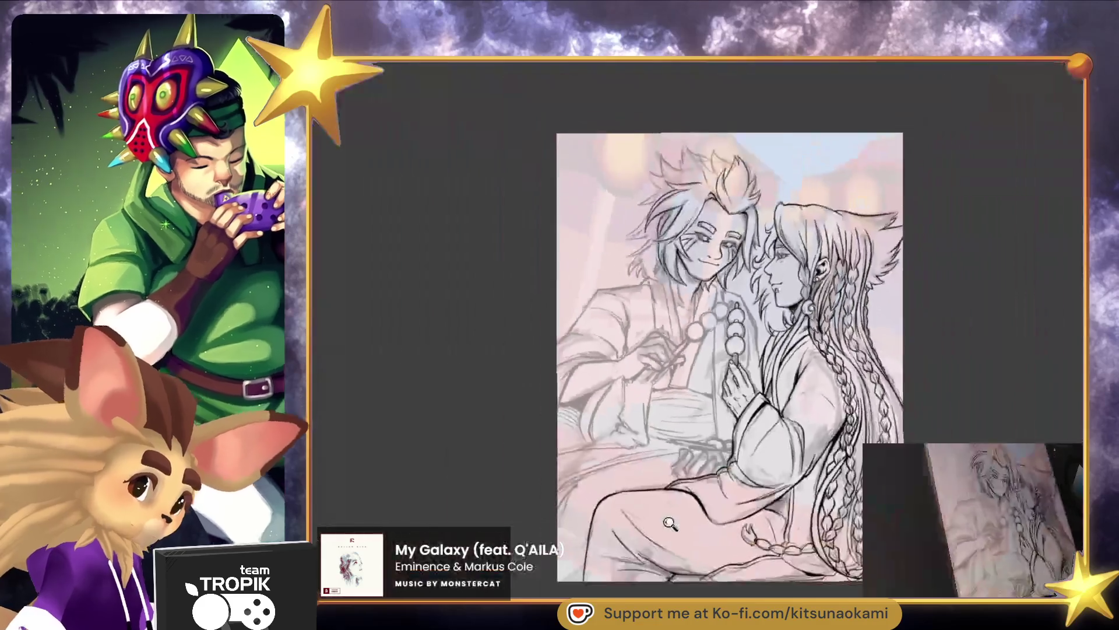
Darken the skewer connectors between the dango, undoing the heavy stroke and re-inking the upper one
scroll(758, 379, "up", 3)
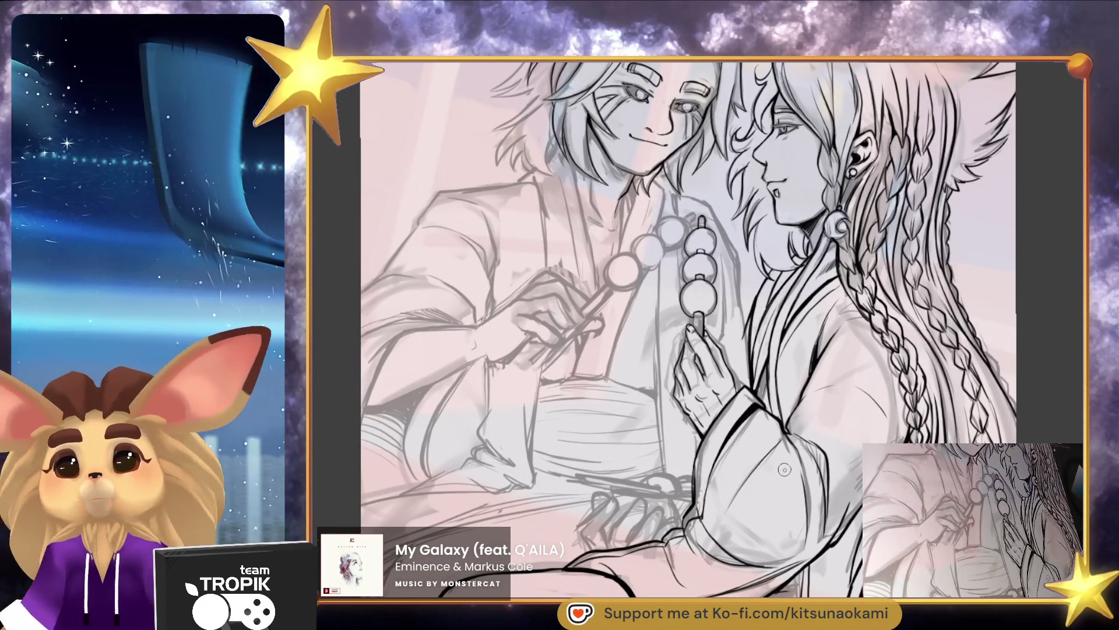
scroll(699, 280, "up", 5)
scroll(699, 271, "up", 2)
left_click_drag(688, 270, 724, 278)
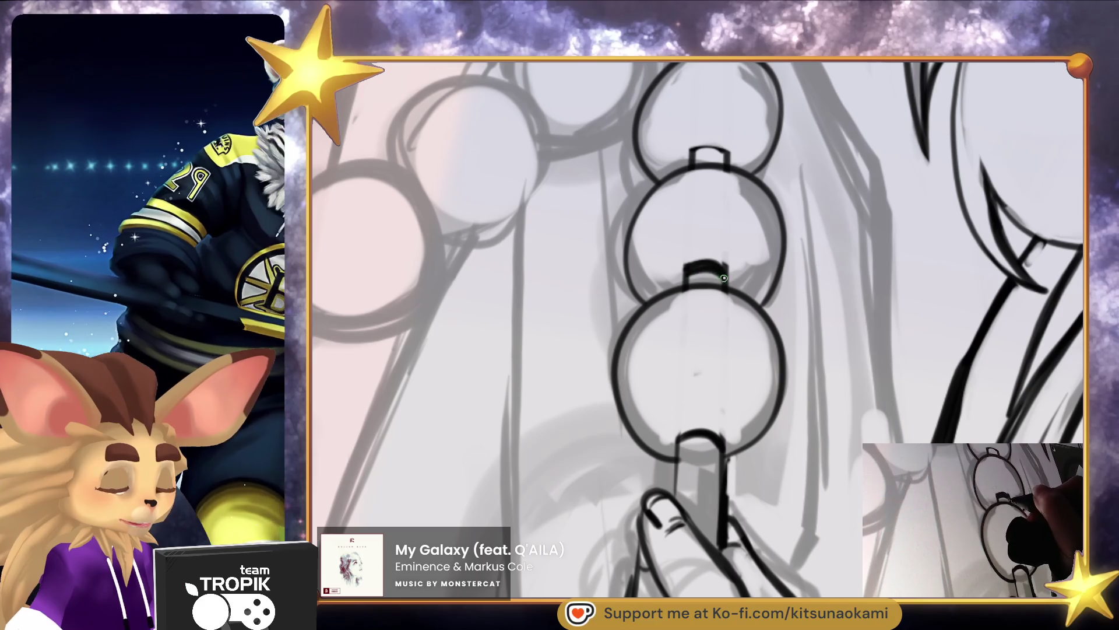
key("ctrl+z")
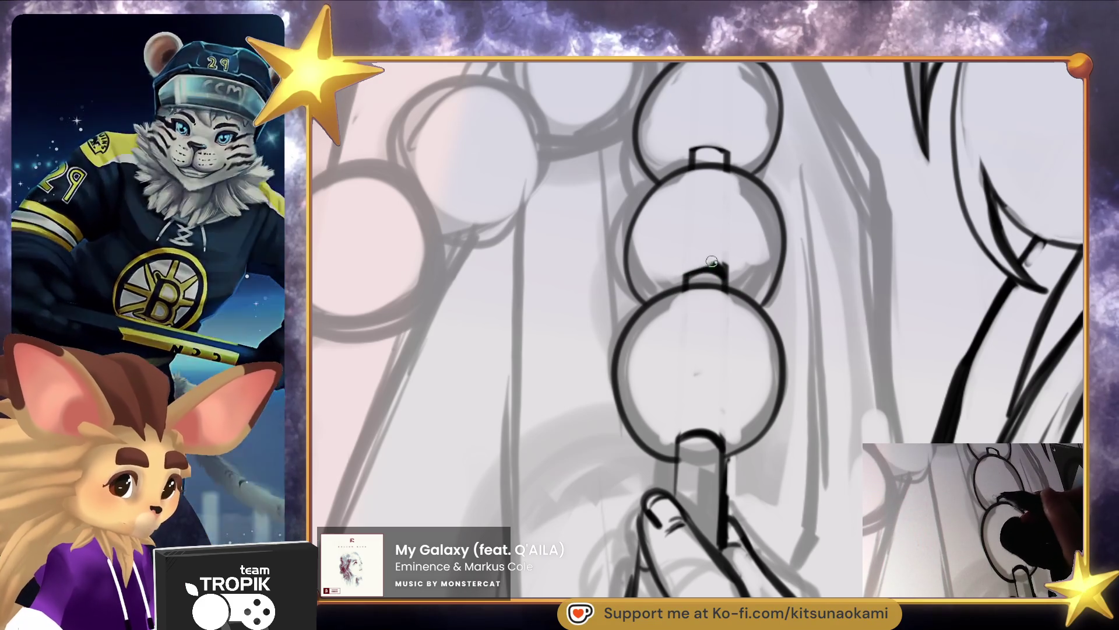
key("ctrl+z")
left_click_drag(692, 159, 729, 163)
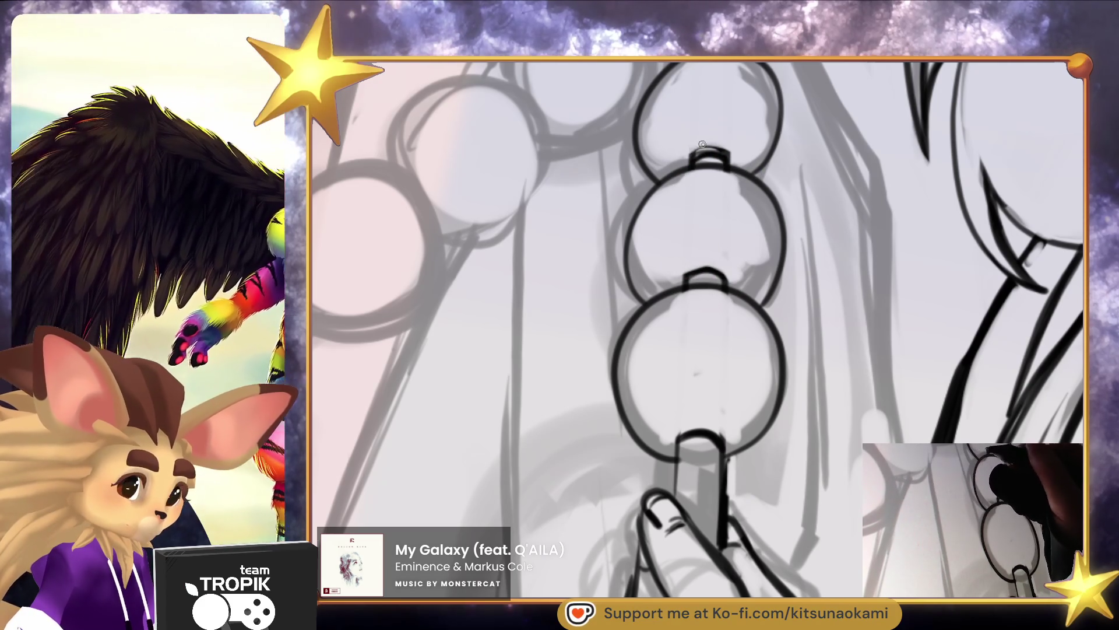
scroll(745, 380, "down", 2)
scroll(745, 380, "down", 2)
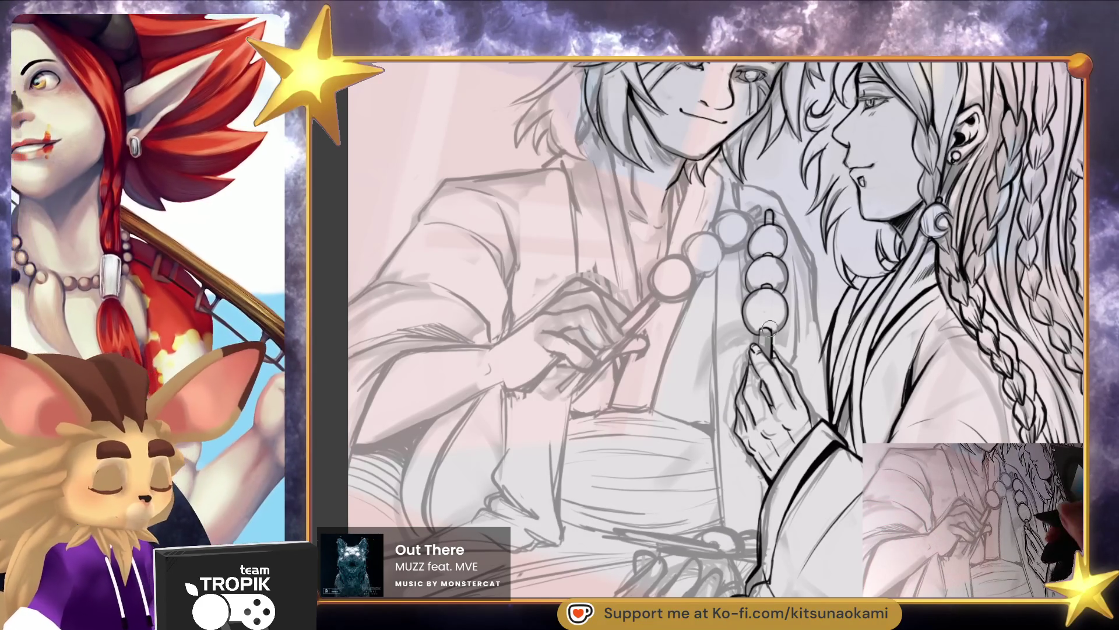
left_click_drag(793, 355, 771, 417)
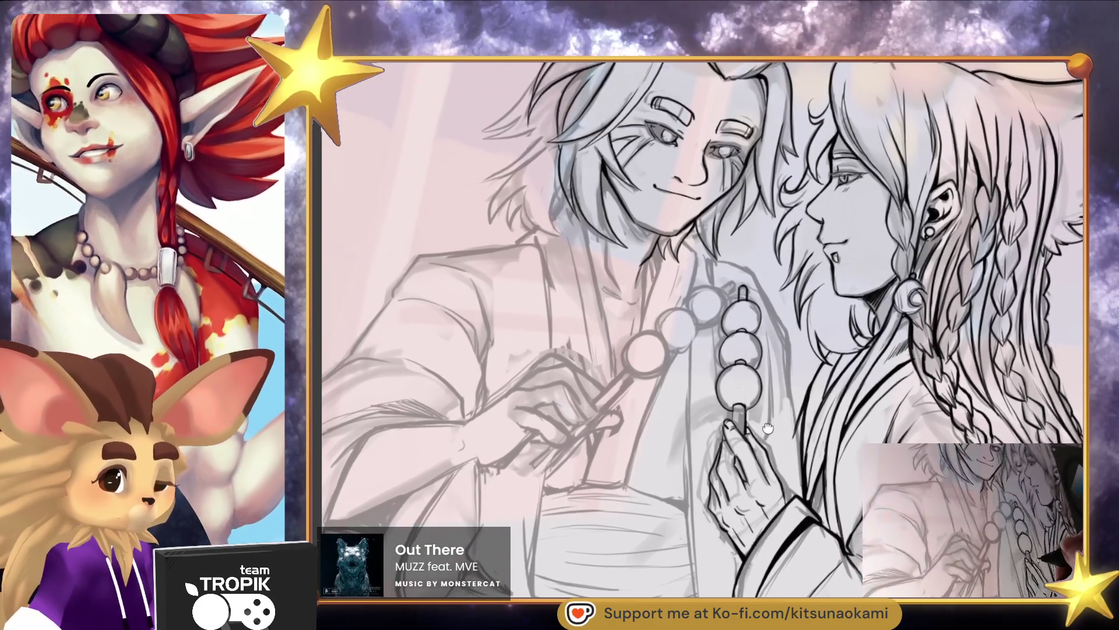
scroll(717, 390, "up", 3)
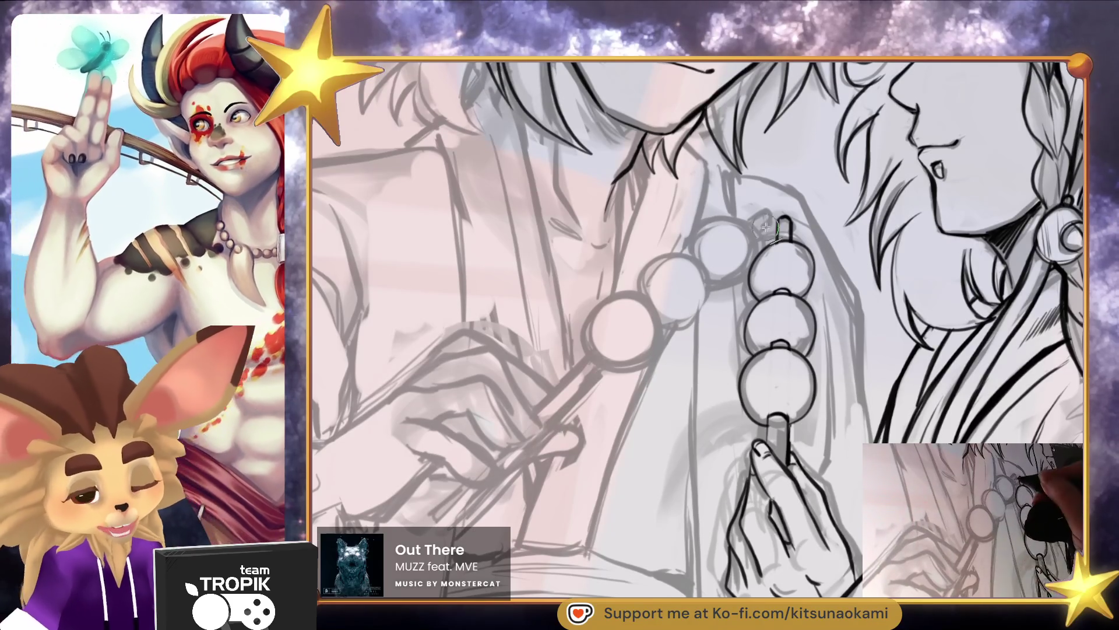
Draw the long diagonal skewer line up to the dango and close off both ends
mouse_move(443, 528)
left_mouse_down()
mouse_move(755, 224)
mouse_move(434, 516)
mouse_move(443, 528)
left_mouse_up()
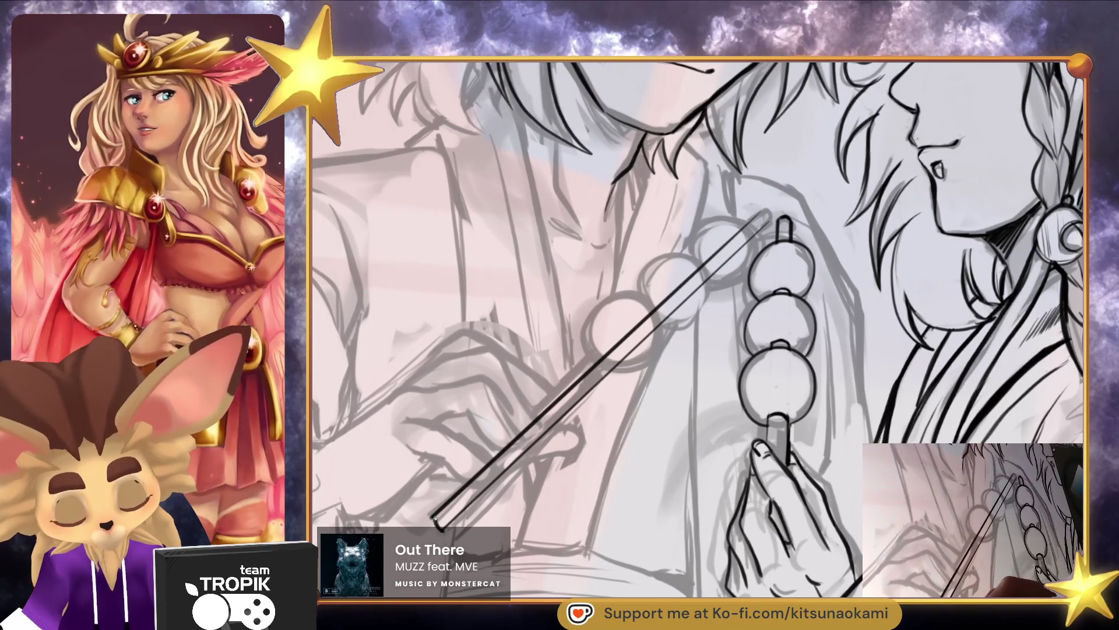
left_click_drag(758, 211, 767, 220)
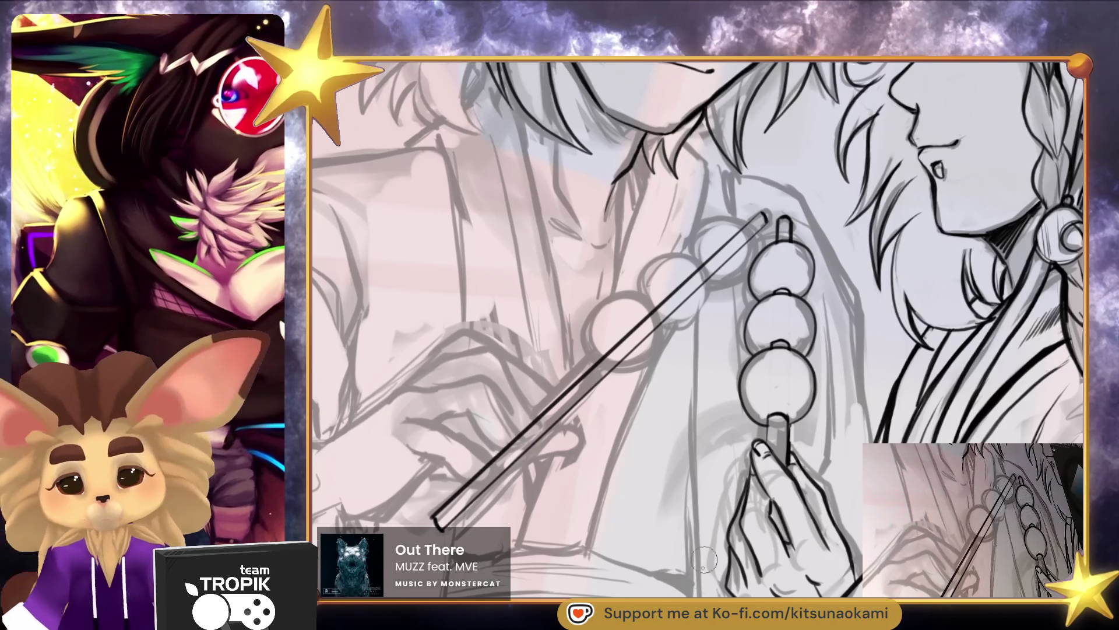
left_click_drag(816, 542, 828, 554)
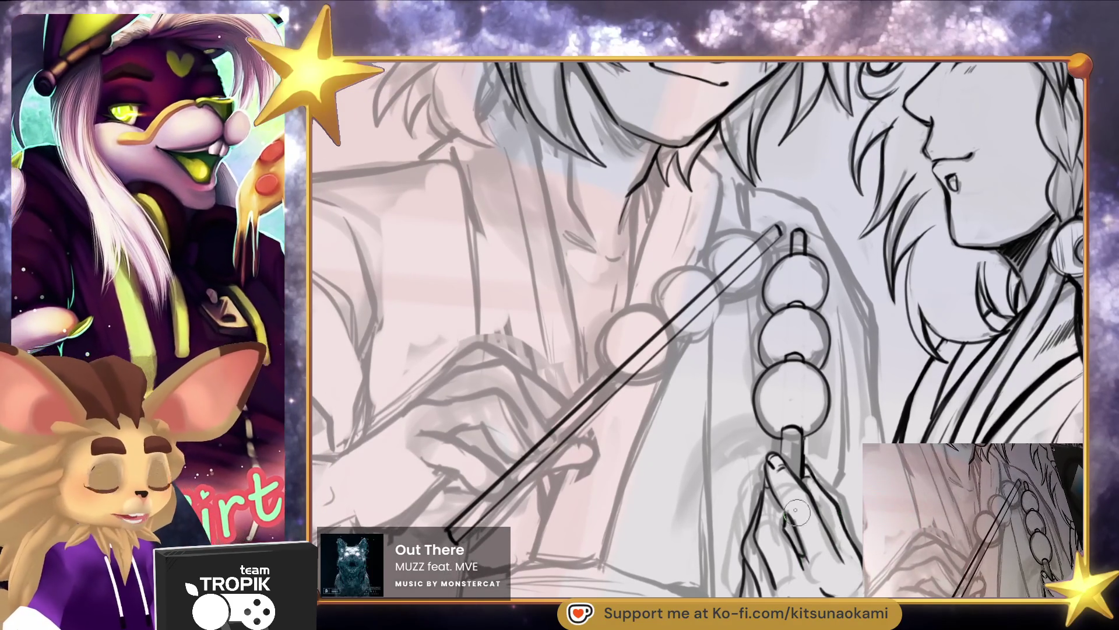
scroll(590, 447, "up", 3)
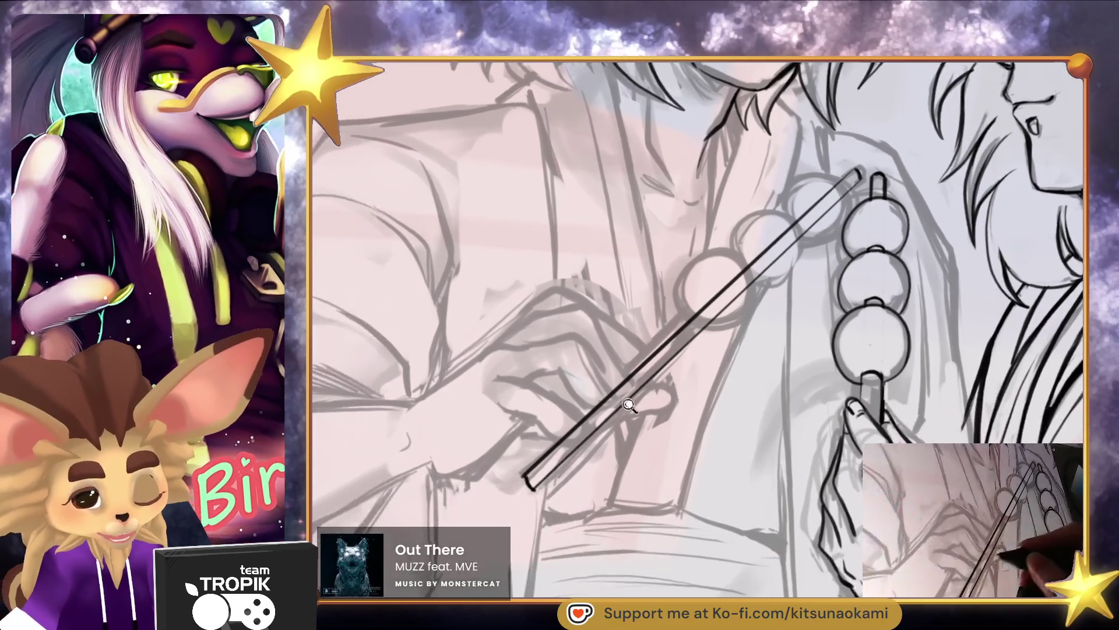
Ink and trim the finger curves of the hand gripping the skewer
mouse_move(527, 354)
left_mouse_down()
mouse_move(557, 402)
mouse_move(603, 388)
mouse_move(548, 297)
mouse_move(401, 308)
left_mouse_up()
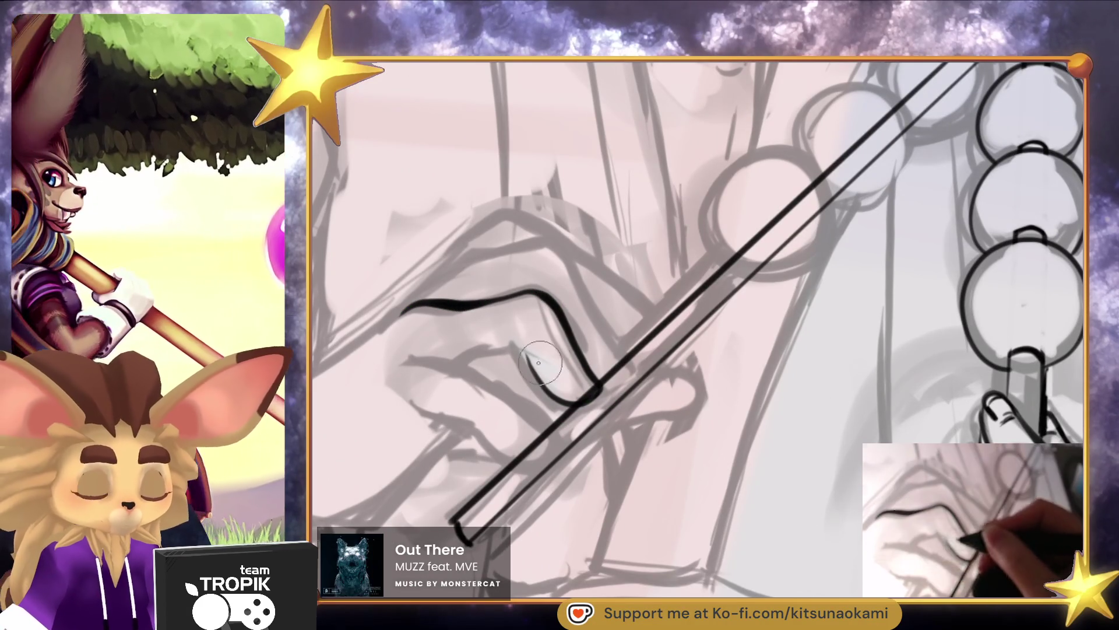
left_click_drag(528, 349, 456, 359)
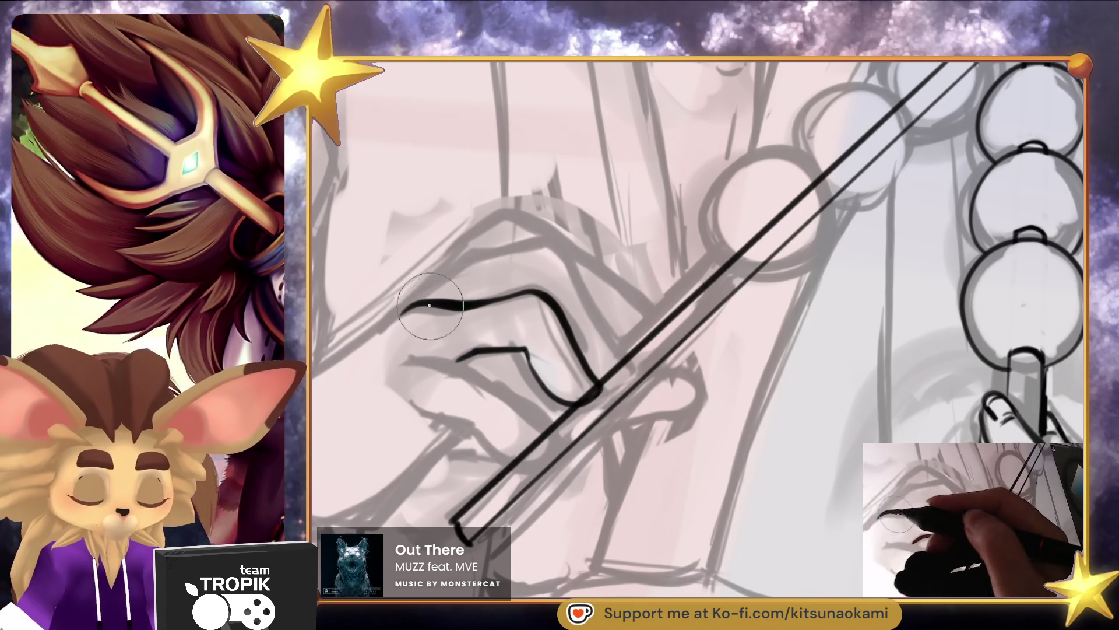
mouse_move(406, 310)
left_mouse_down()
mouse_move(443, 308)
mouse_move(355, 345)
mouse_move(439, 312)
left_mouse_up()
mouse_move(614, 421)
left_mouse_down()
mouse_move(644, 348)
mouse_move(600, 272)
mouse_move(569, 248)
mouse_move(415, 281)
left_mouse_up()
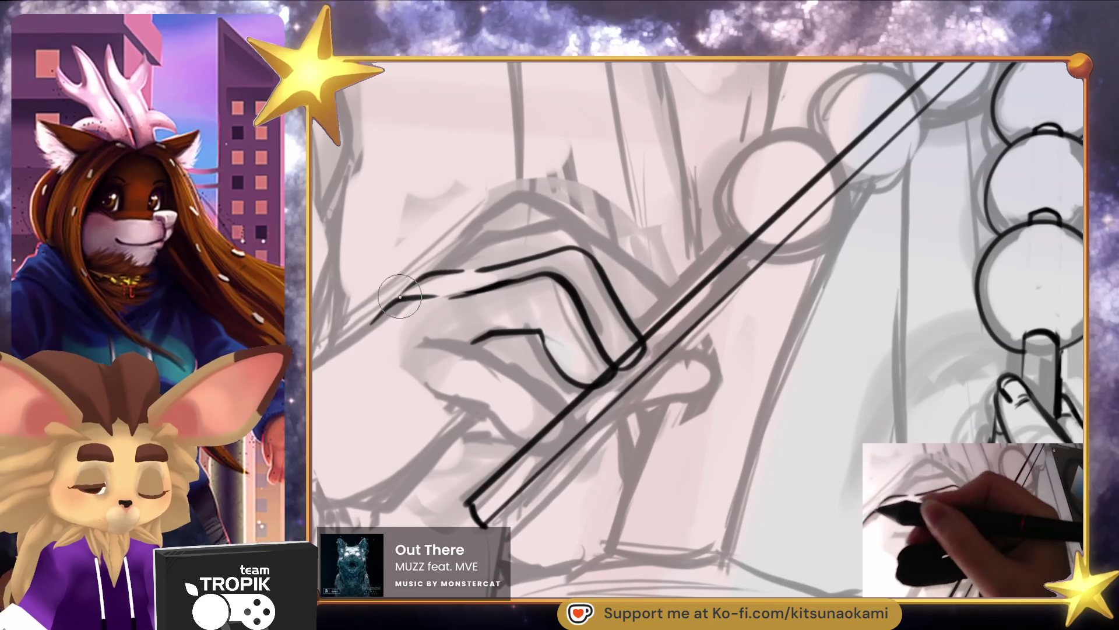
left_click_drag(742, 372, 759, 338)
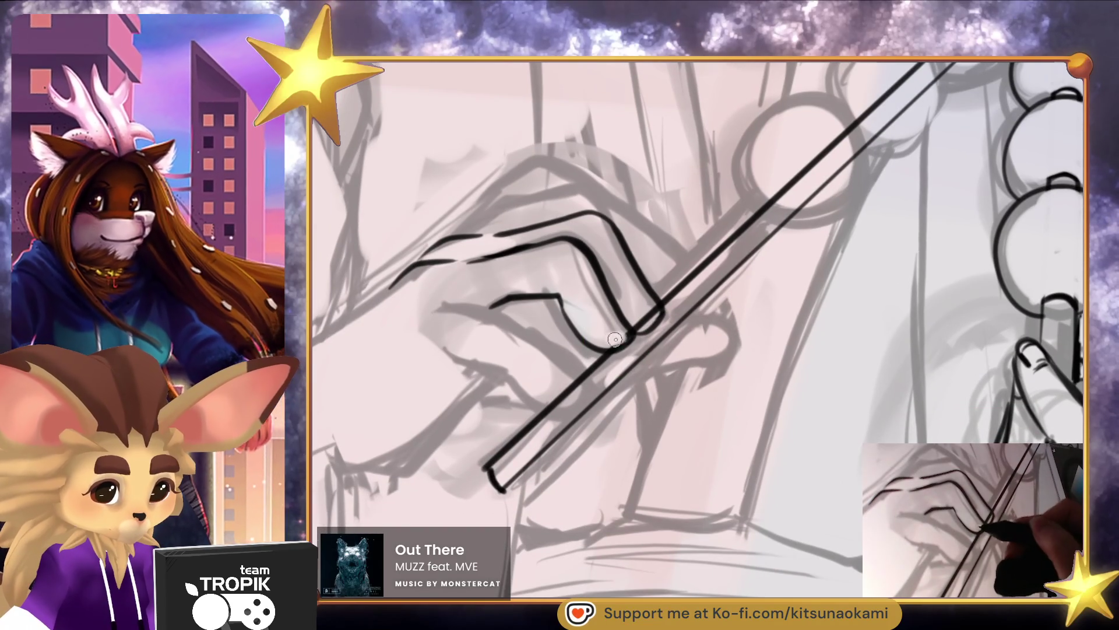
left_click_drag(640, 320, 632, 306)
mouse_move(592, 383)
left_mouse_down()
mouse_move(545, 346)
mouse_move(459, 325)
left_mouse_up()
mouse_move(587, 377)
left_mouse_down()
mouse_move(574, 405)
mouse_move(501, 372)
mouse_move(454, 372)
left_mouse_up()
Darken the fingertip line, add a nail line and erase stray ink on the knuckles
mouse_move(496, 303)
left_mouse_down()
mouse_move(485, 320)
mouse_move(612, 326)
mouse_move(667, 309)
left_mouse_up()
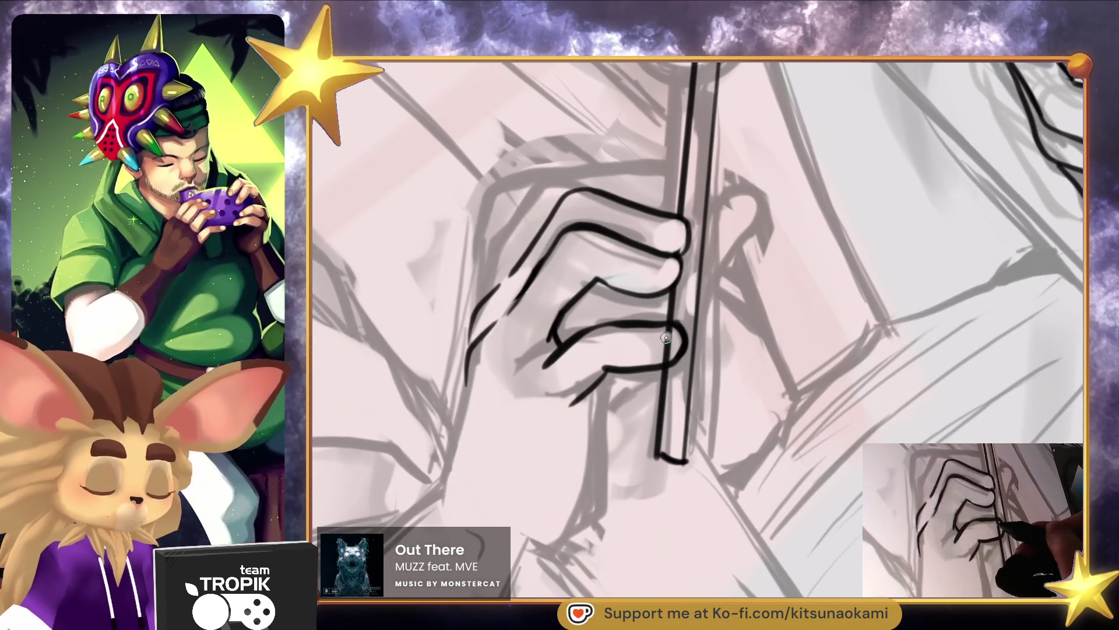
mouse_move(598, 339)
left_mouse_down()
mouse_move(536, 385)
mouse_move(575, 341)
left_mouse_up()
left_click_drag(518, 394, 505, 449)
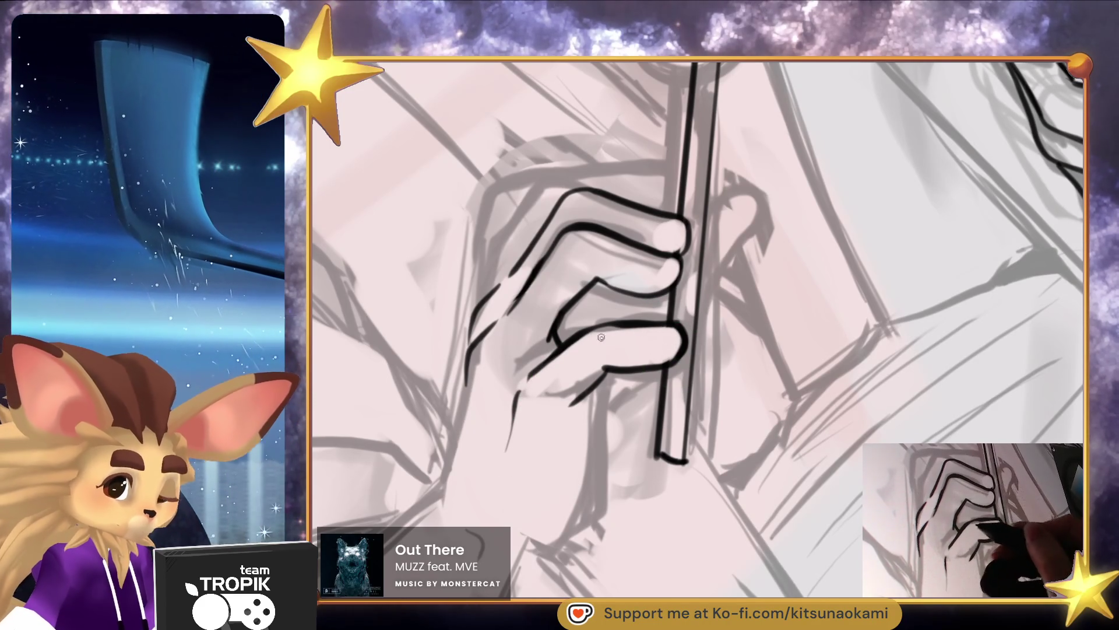
left_click_drag(644, 332, 674, 346)
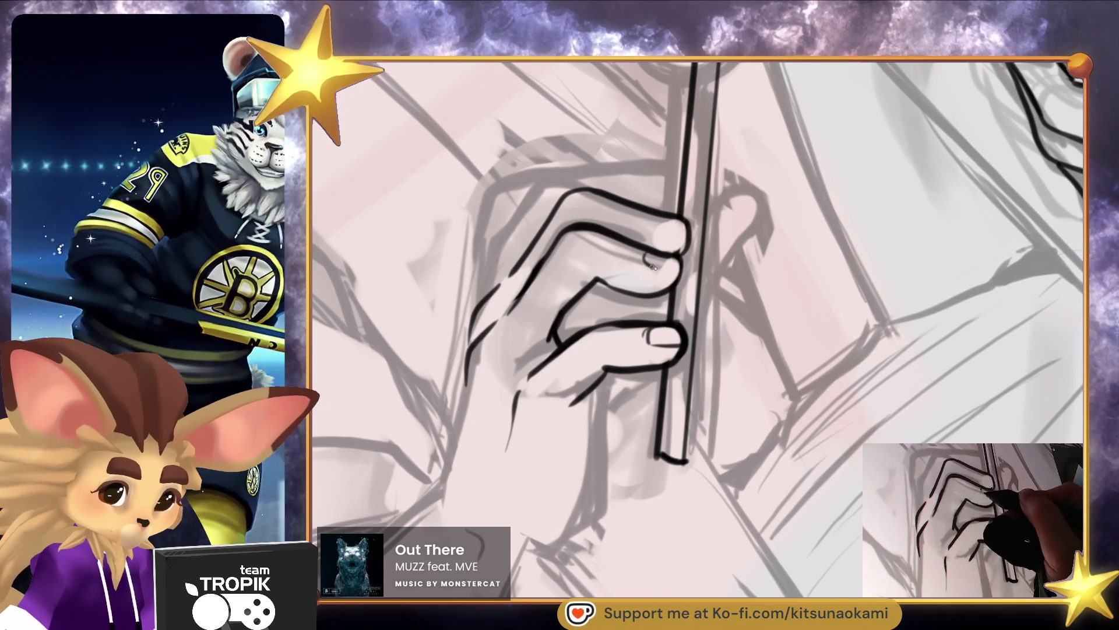
left_click_drag(677, 253, 666, 217)
mouse_move(761, 290)
left_mouse_down()
mouse_move(746, 428)
mouse_move(764, 373)
left_mouse_up()
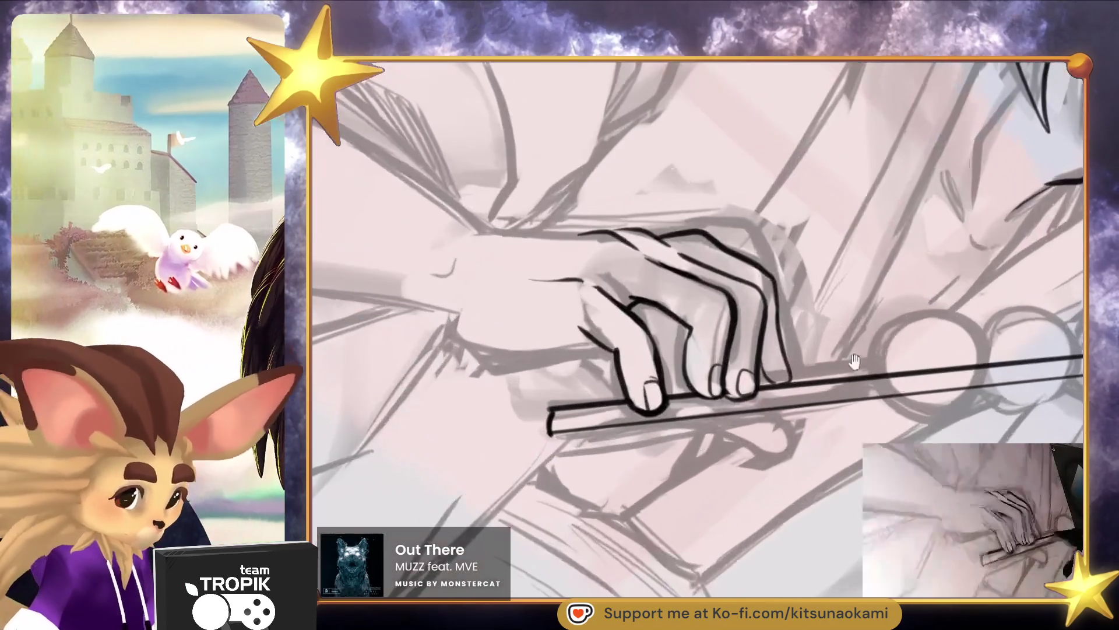
left_click_drag(781, 465, 797, 477)
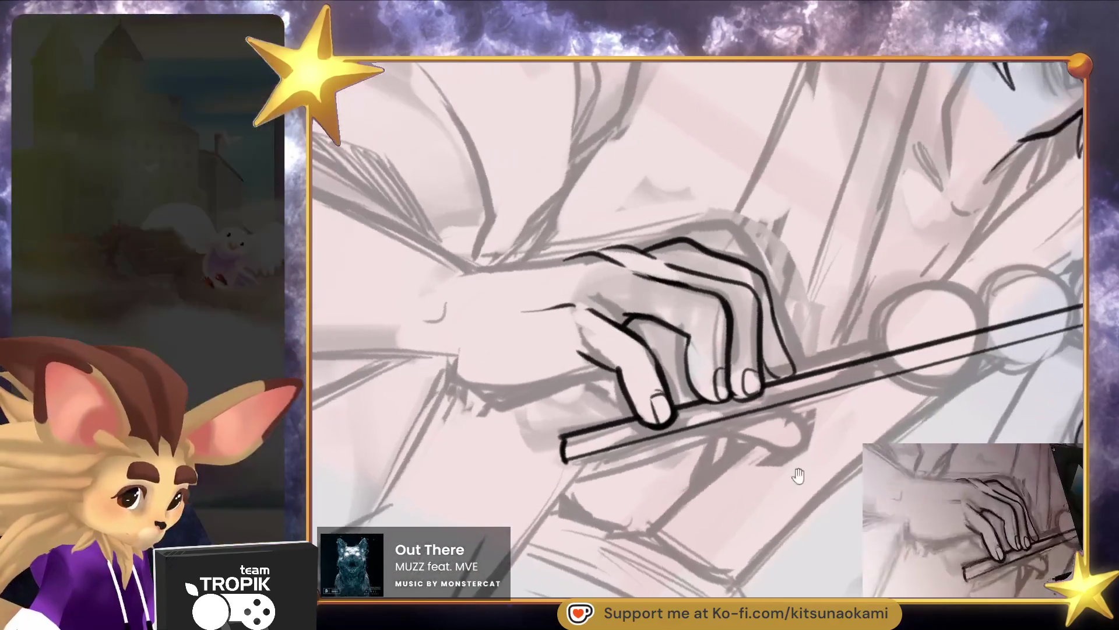
Redraw the finger outline in ink, add curves below the hand and beside the skewer, and erase stray sketch lines
scroll(797, 477, "up", 3)
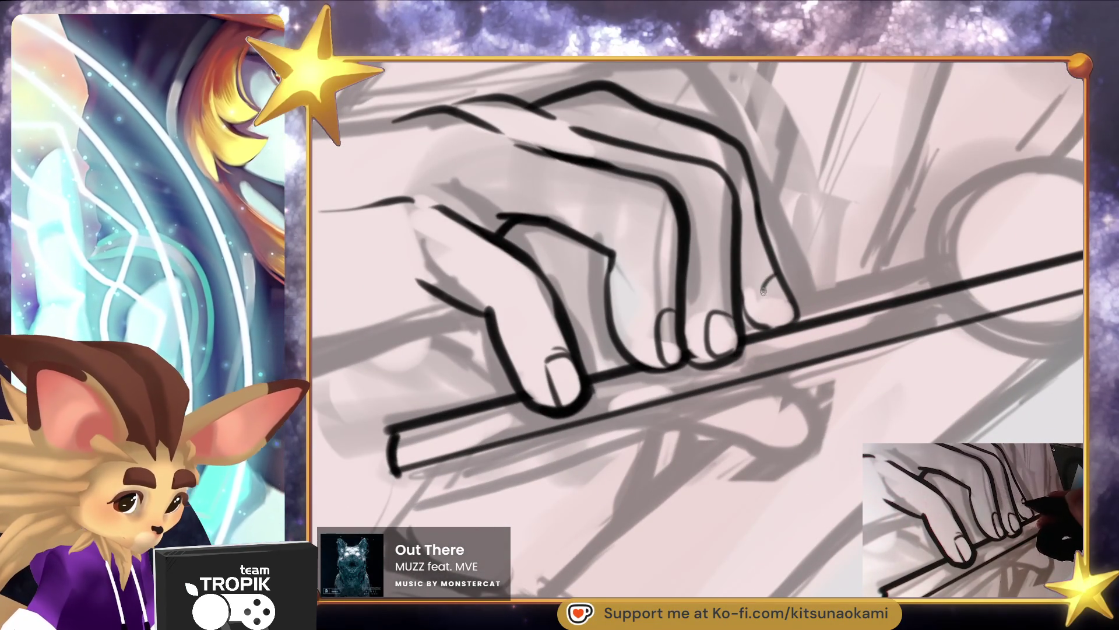
left_click_drag(764, 374, 790, 304)
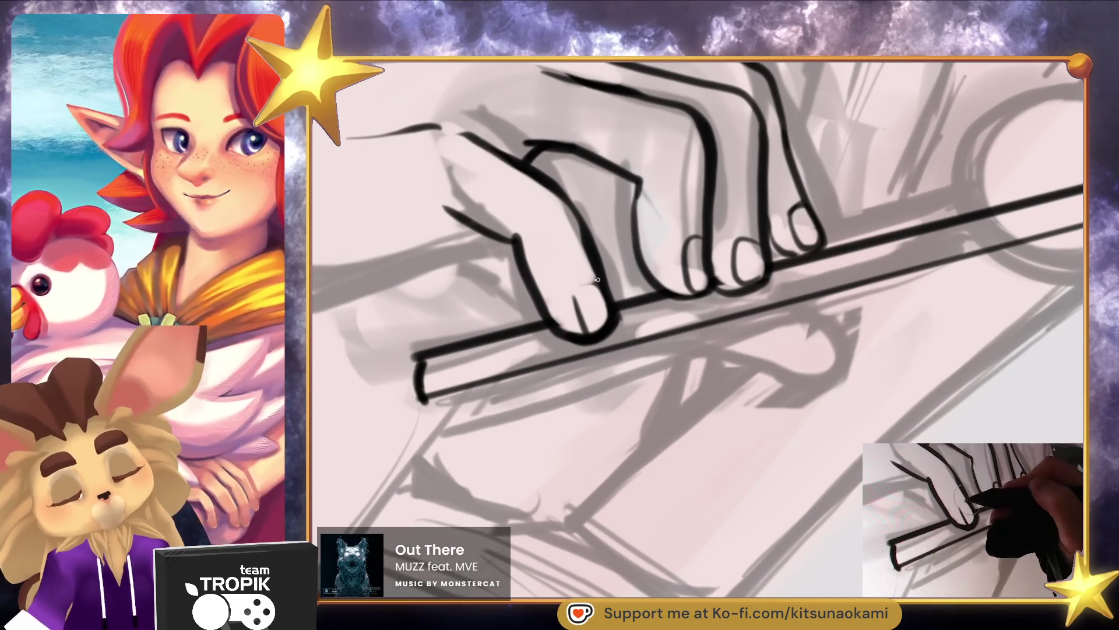
left_click_drag(603, 267, 600, 281)
mouse_move(585, 223)
left_mouse_down()
mouse_move(603, 273)
mouse_move(614, 190)
mouse_move(572, 175)
mouse_move(623, 222)
left_mouse_up()
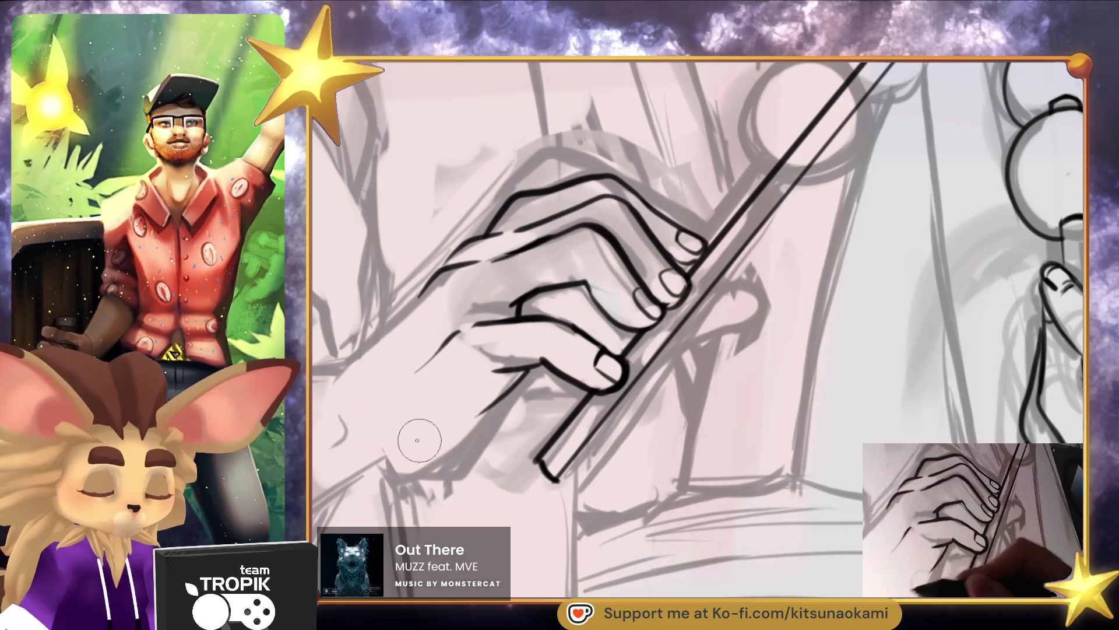
mouse_move(402, 437)
left_mouse_down()
mouse_move(479, 419)
mouse_move(545, 370)
mouse_move(516, 391)
left_mouse_up()
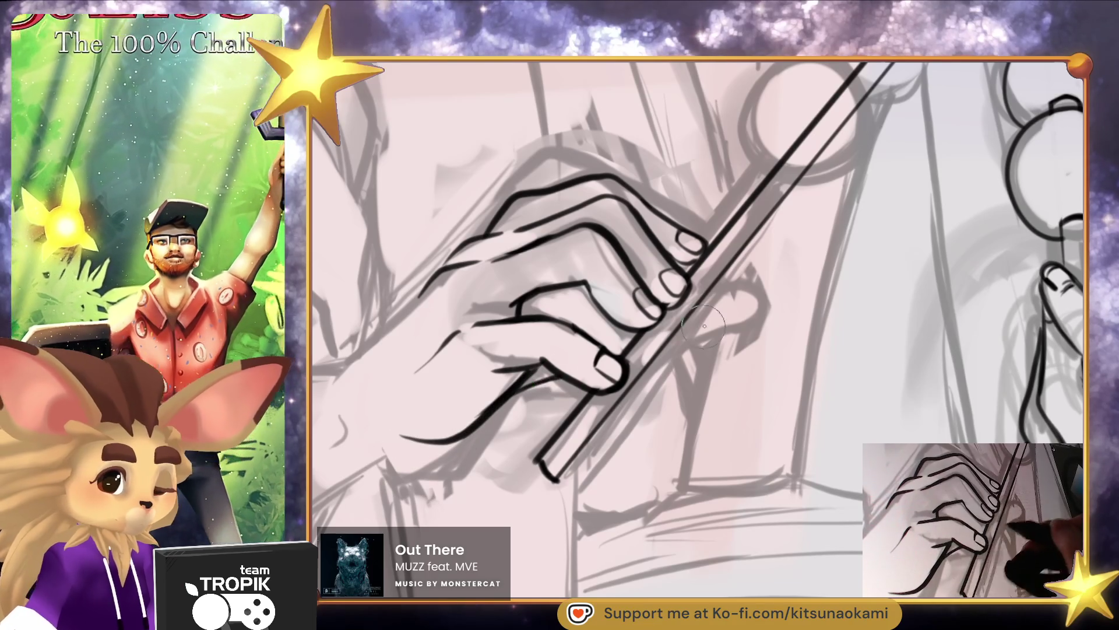
left_click_drag(726, 296, 660, 350)
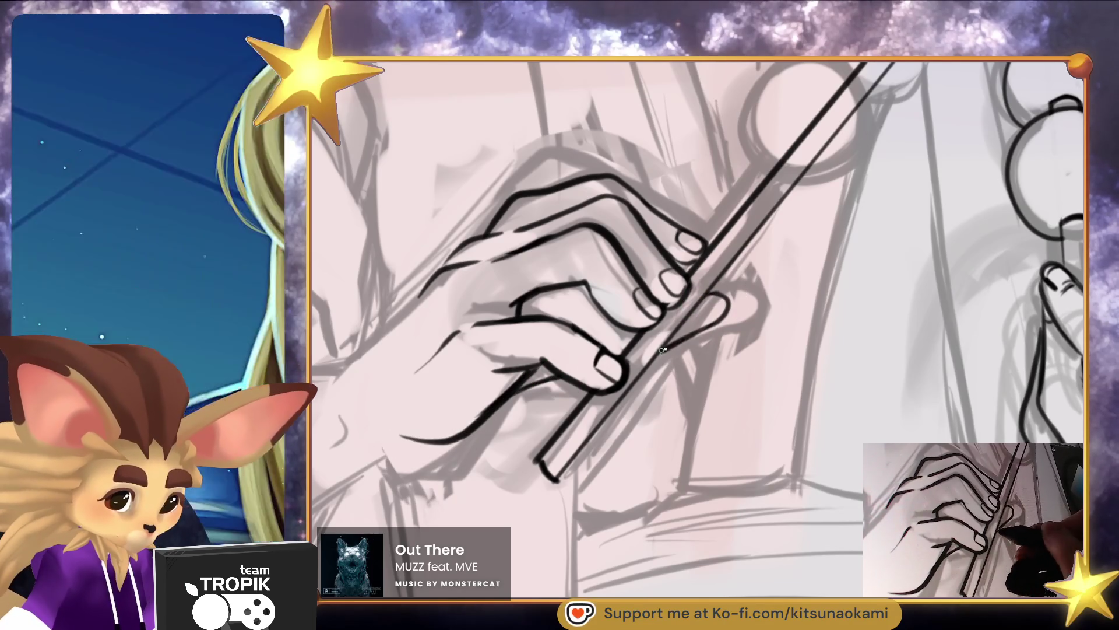
mouse_move(738, 292)
left_mouse_down()
mouse_move(749, 309)
mouse_move(706, 298)
mouse_move(685, 340)
left_mouse_up()
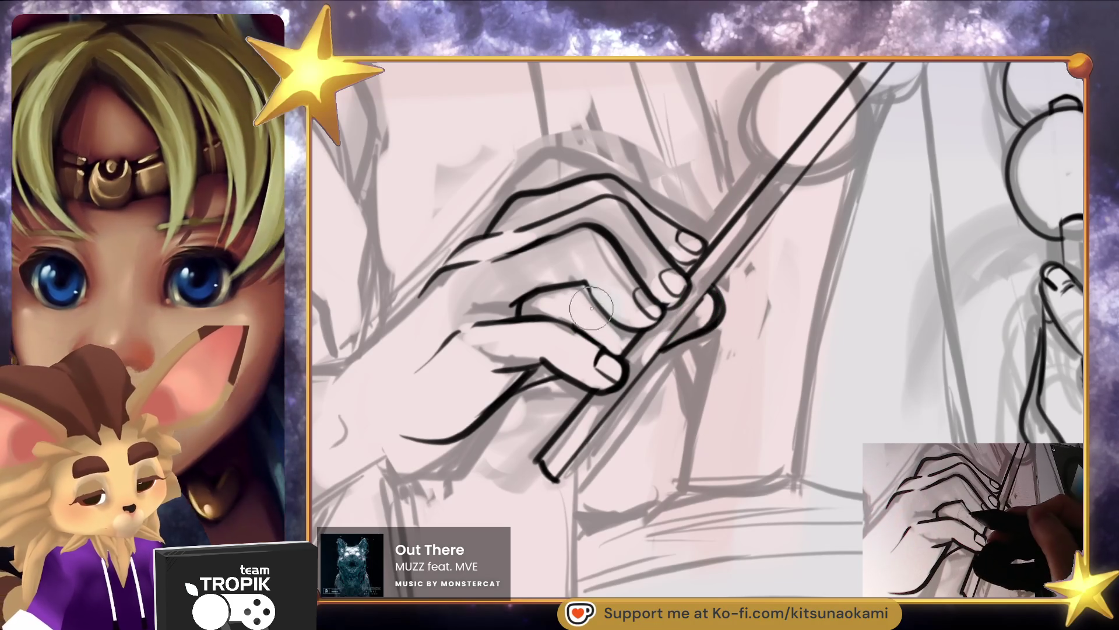
left_click_drag(566, 304, 589, 308)
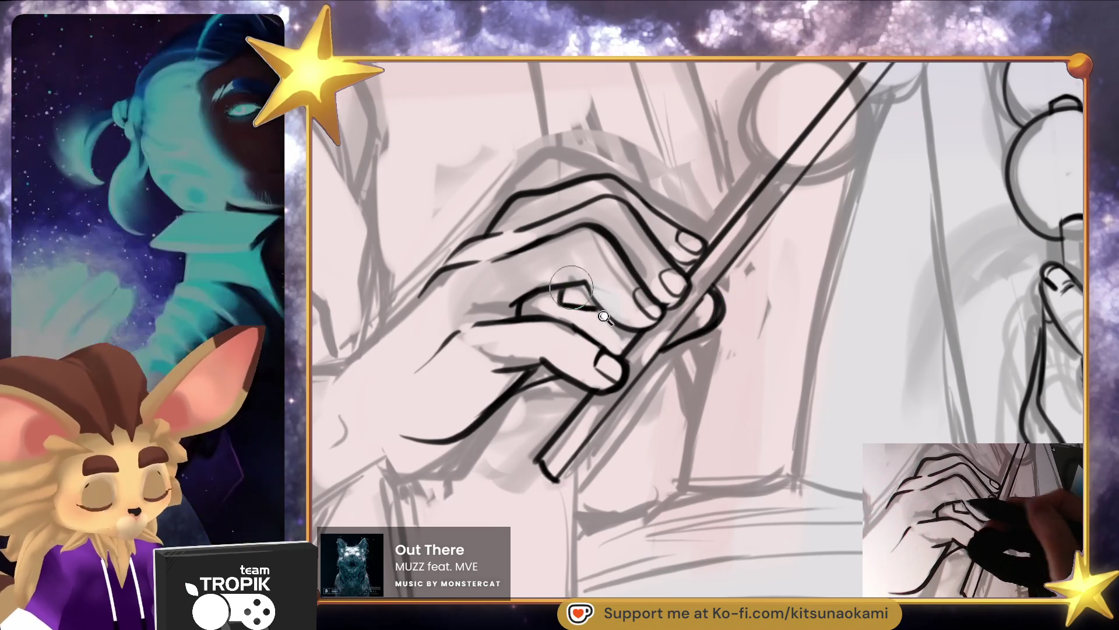
Ink the lower and upper forearm contours, then erase and redraw the upper hand contour
scroll(593, 299, "down", 5)
scroll(782, 365, "up", 5)
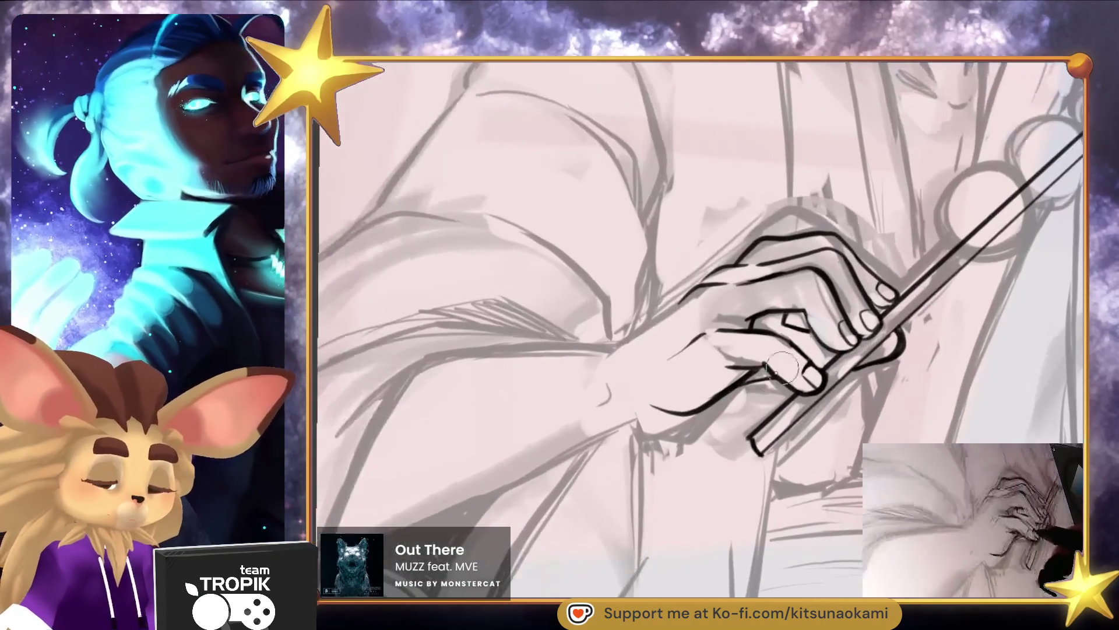
left_click_drag(670, 398, 539, 473)
left_click_drag(693, 283, 609, 349)
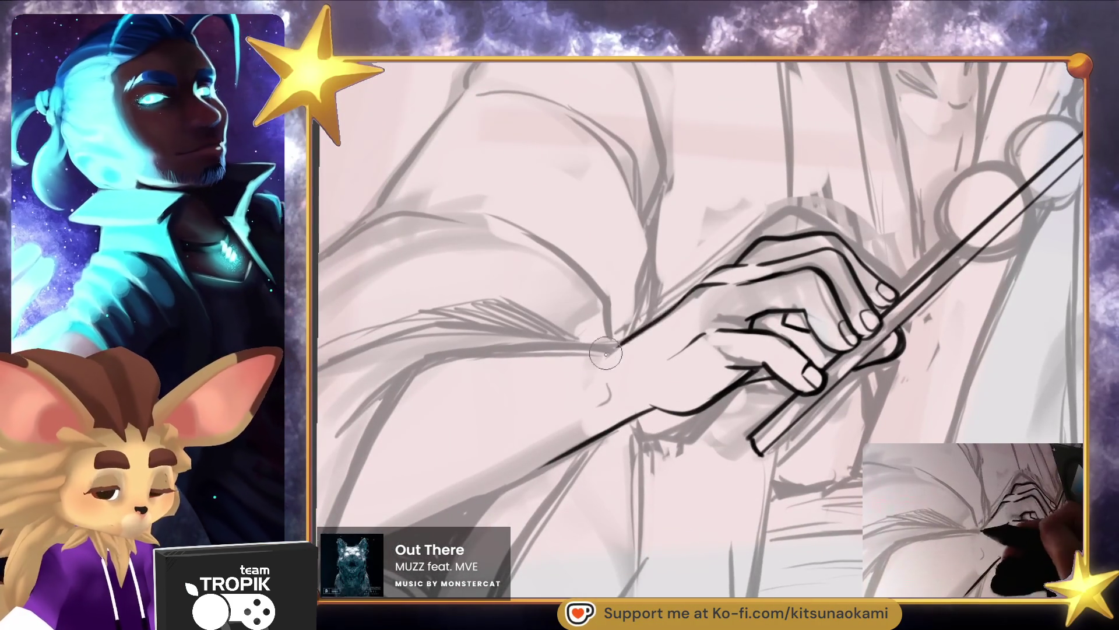
scroll(607, 352, "down", 5)
scroll(754, 379, "up", 5)
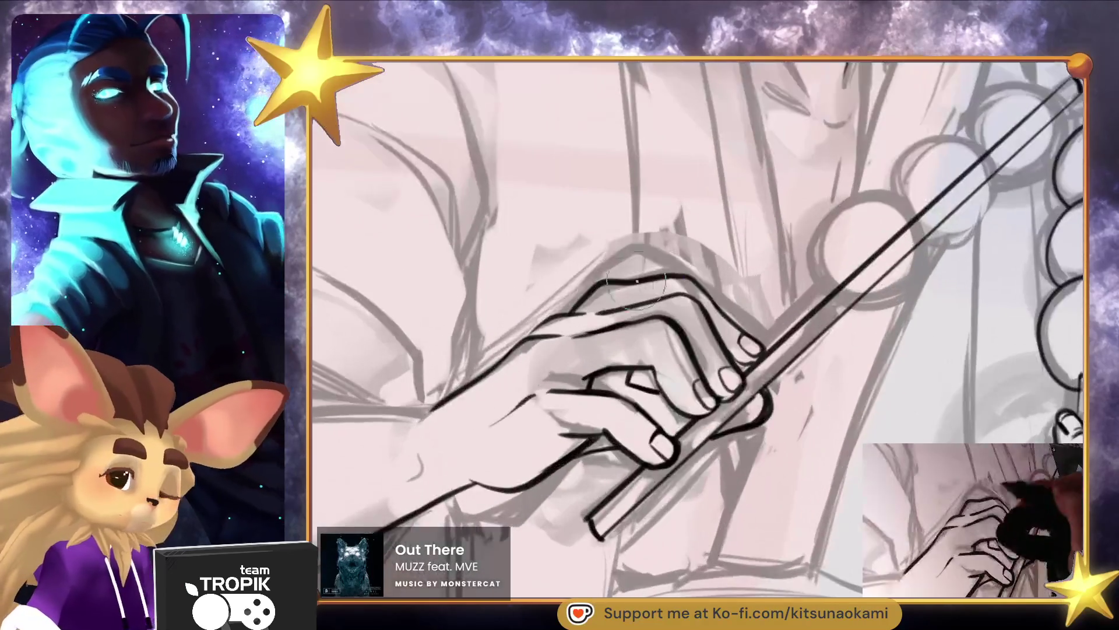
mouse_move(636, 281)
left_mouse_down()
mouse_move(583, 291)
mouse_move(683, 281)
left_mouse_up()
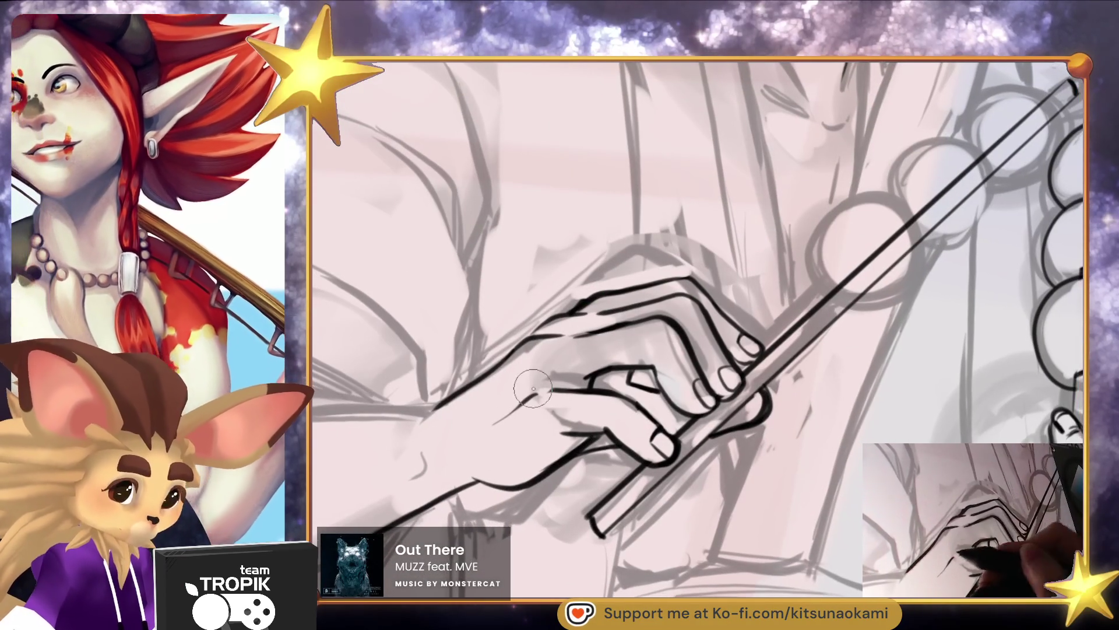
left_click_drag(542, 388, 525, 392)
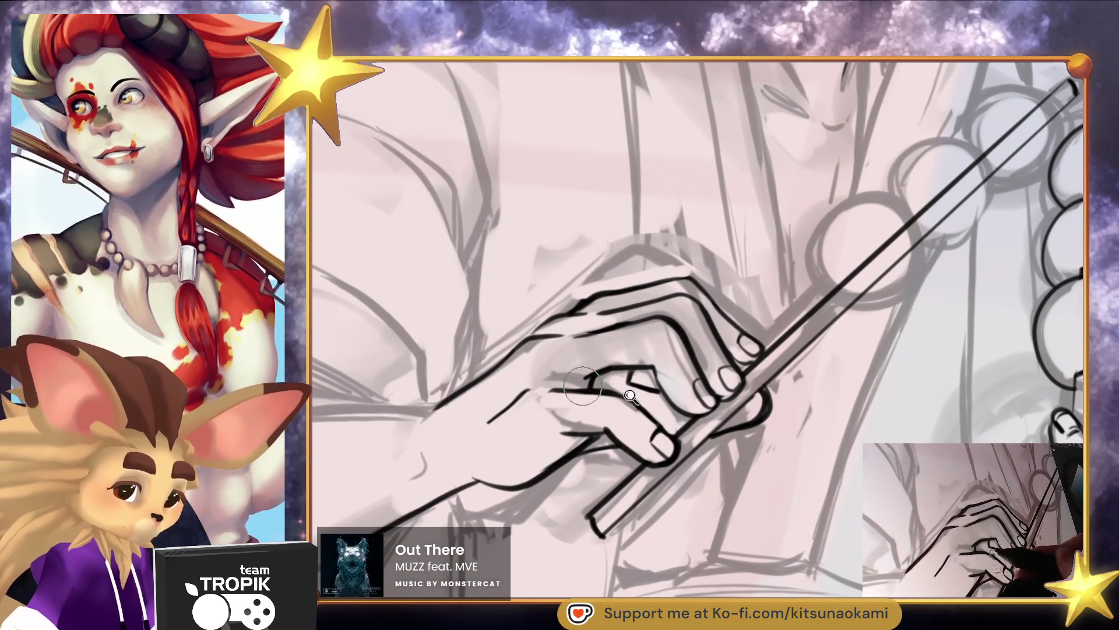
Zoom in on the hand and chopsticks and lighten the sketch strokes above the knuckles
scroll(728, 362, "down", 5)
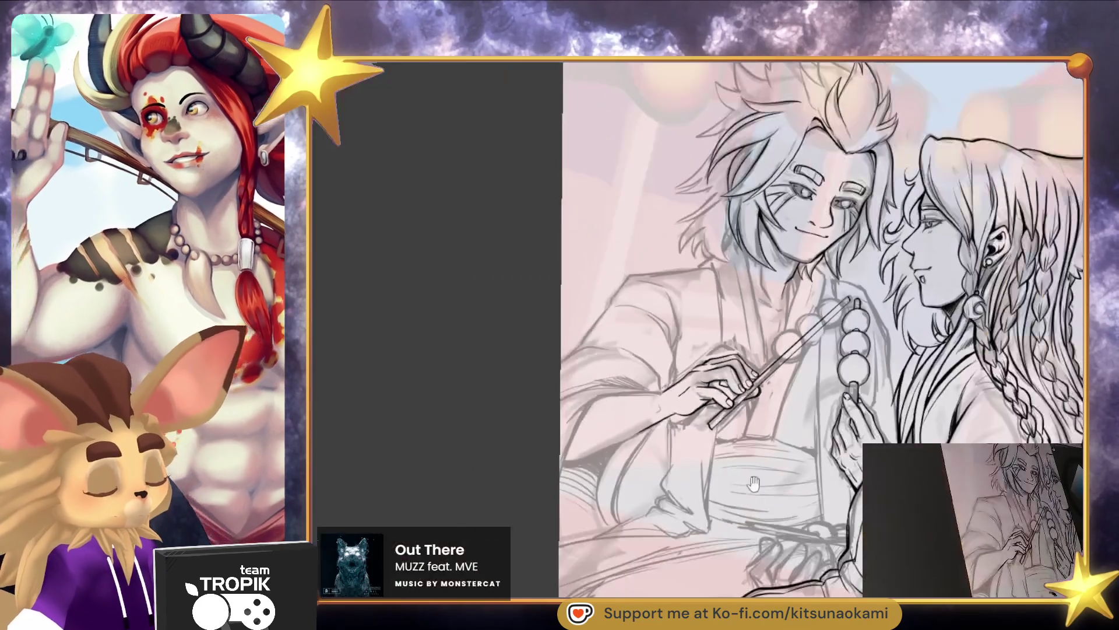
scroll(675, 528, "up", 5)
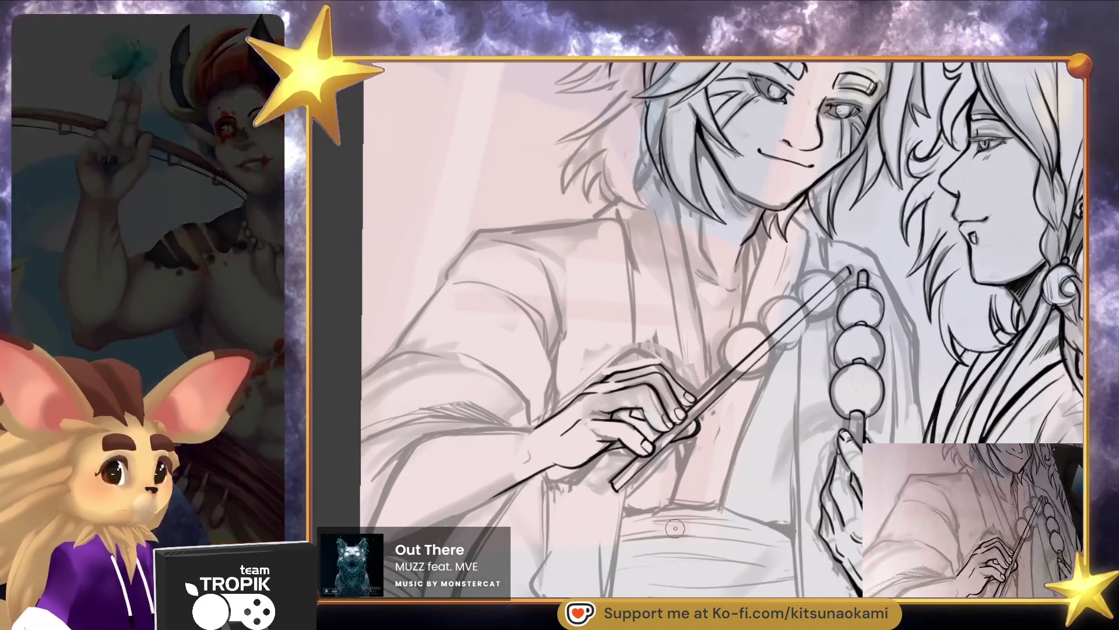
left_click(602, 467)
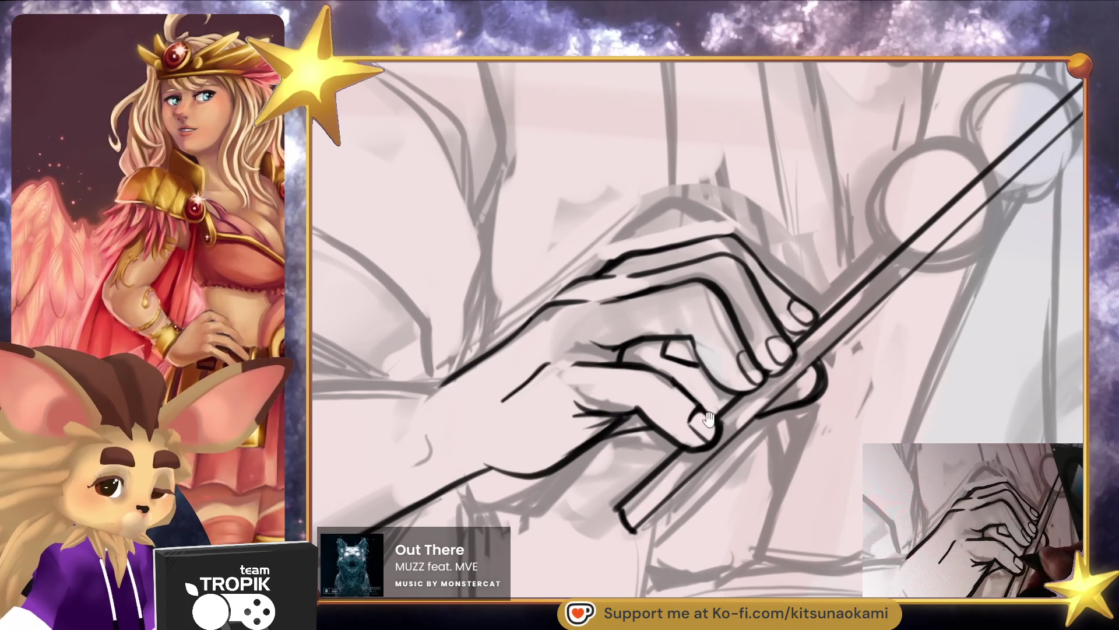
scroll(717, 425, "down", 3)
scroll(720, 408, "up", 3)
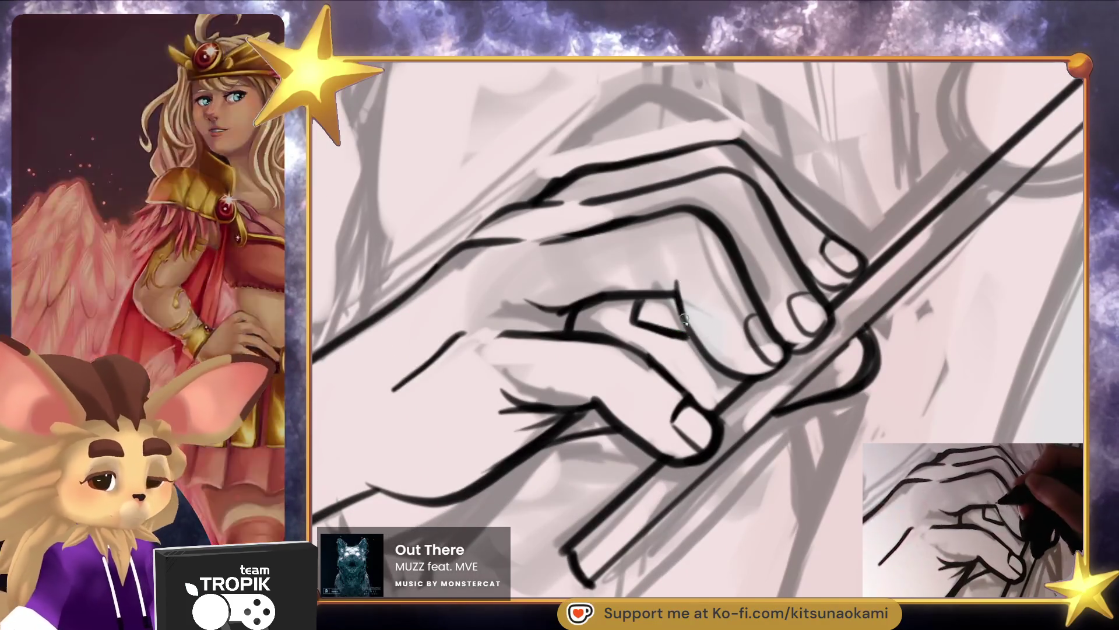
scroll(723, 388, "down", 3)
scroll(723, 388, "up", 3)
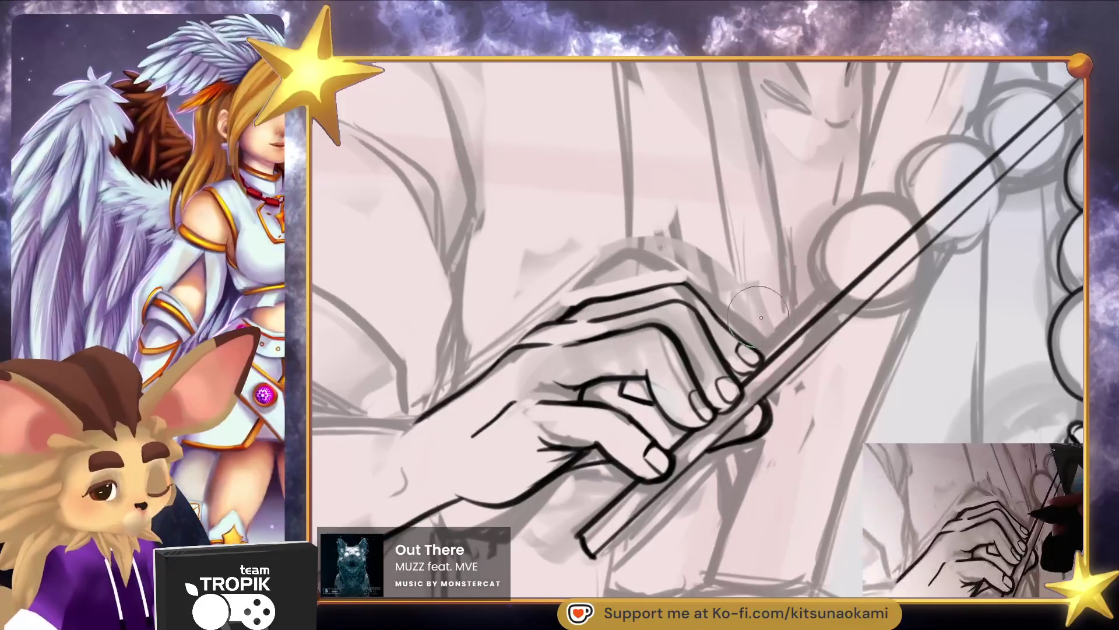
mouse_move(781, 321)
left_mouse_down()
mouse_move(635, 257)
mouse_move(674, 230)
mouse_move(682, 236)
mouse_move(630, 289)
left_mouse_up()
scroll(819, 355, "down", 2)
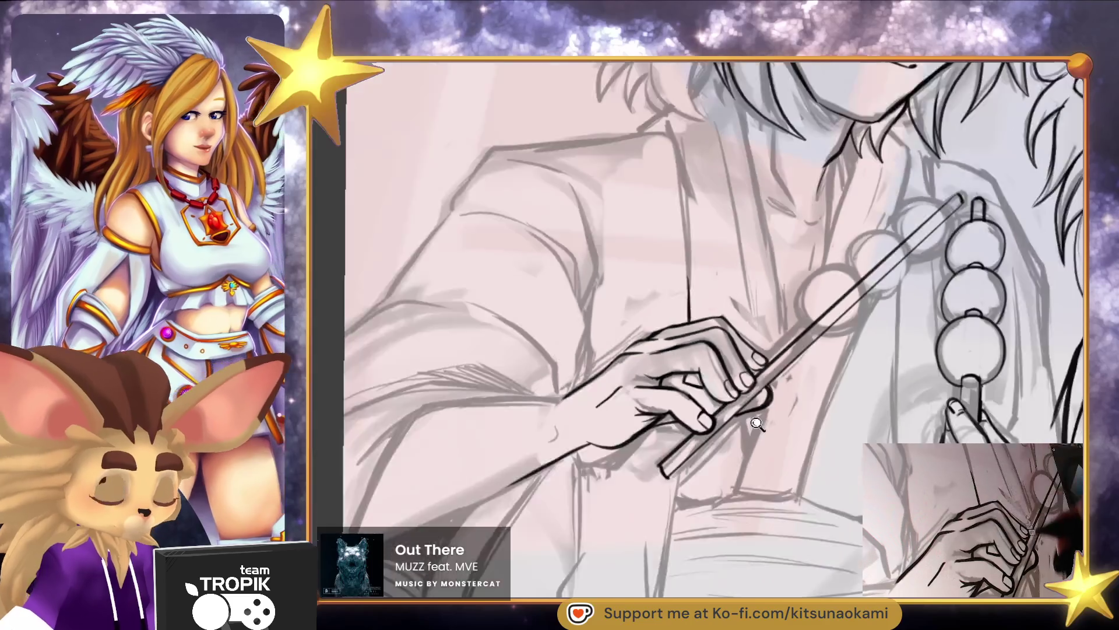
scroll(818, 355, "down", 1)
mouse_move(806, 257)
left_mouse_down()
mouse_move(718, 309)
mouse_move(729, 368)
left_mouse_up()
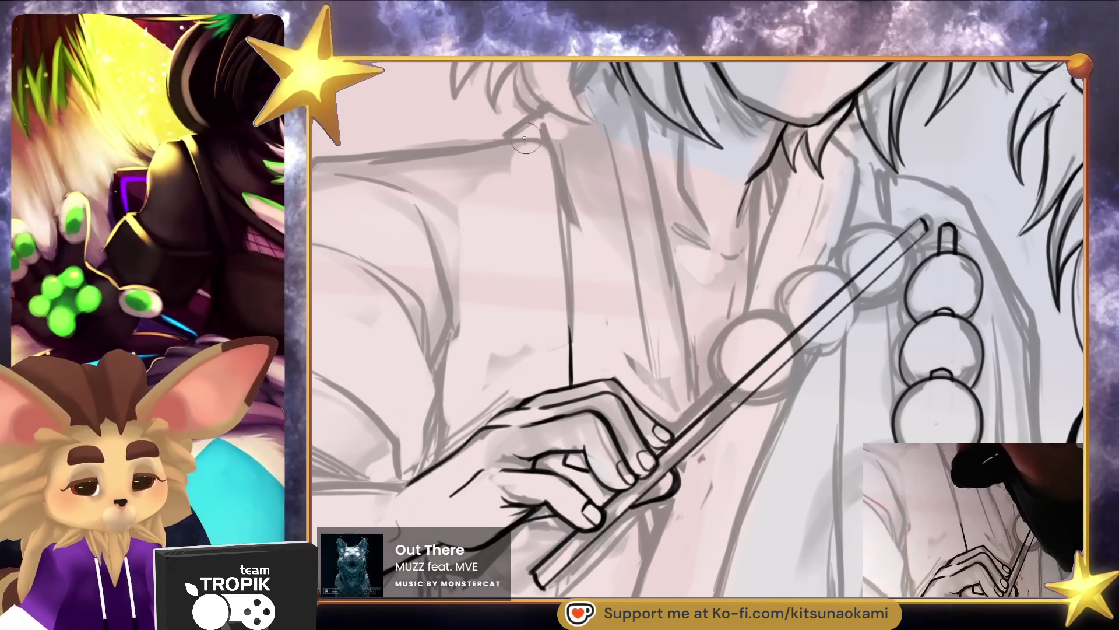
Ink two parallel collar lines and the long robe fold lines running down toward the dango
mouse_move(535, 134)
left_mouse_down()
mouse_move(568, 216)
mouse_move(571, 337)
left_mouse_up()
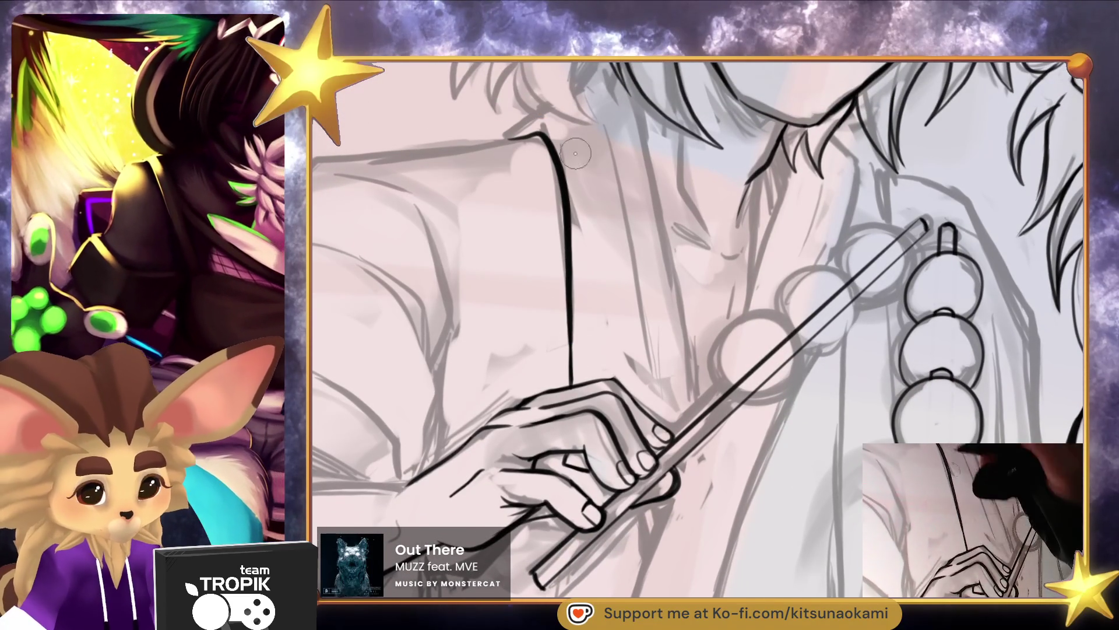
left_click_drag(667, 180, 747, 323)
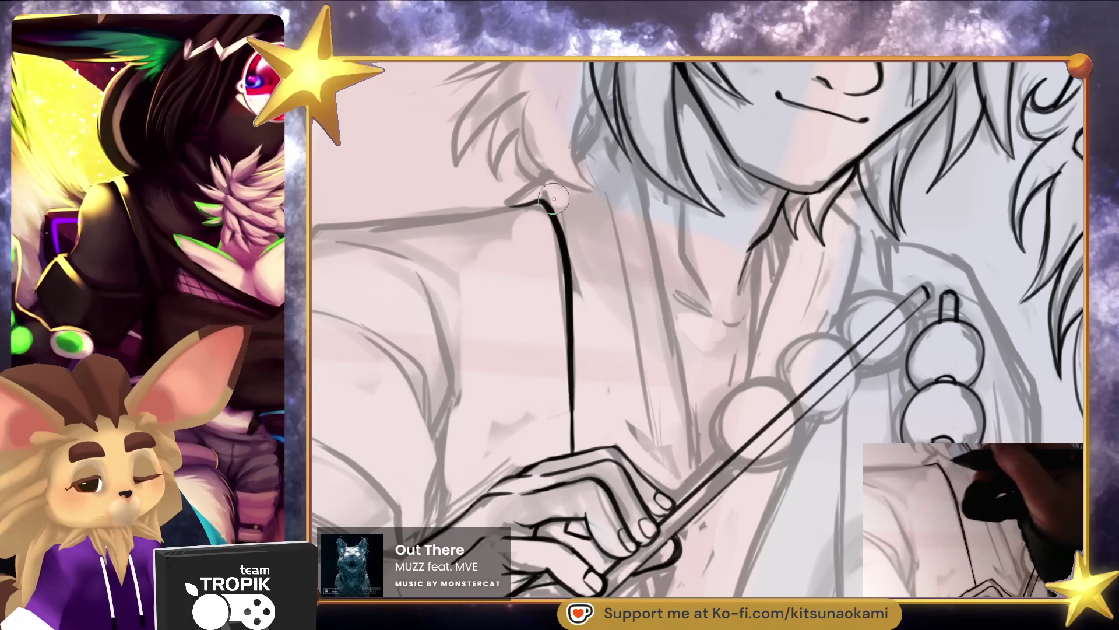
mouse_move(531, 200)
left_mouse_down()
mouse_move(580, 286)
mouse_move(580, 440)
left_mouse_up()
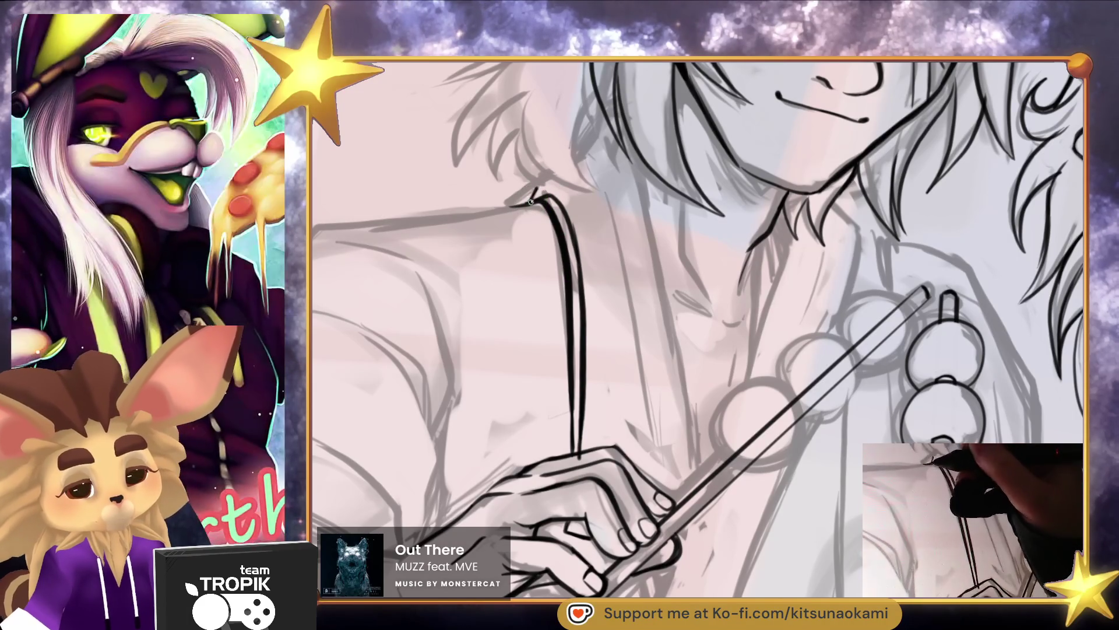
left_click_drag(572, 165, 595, 128)
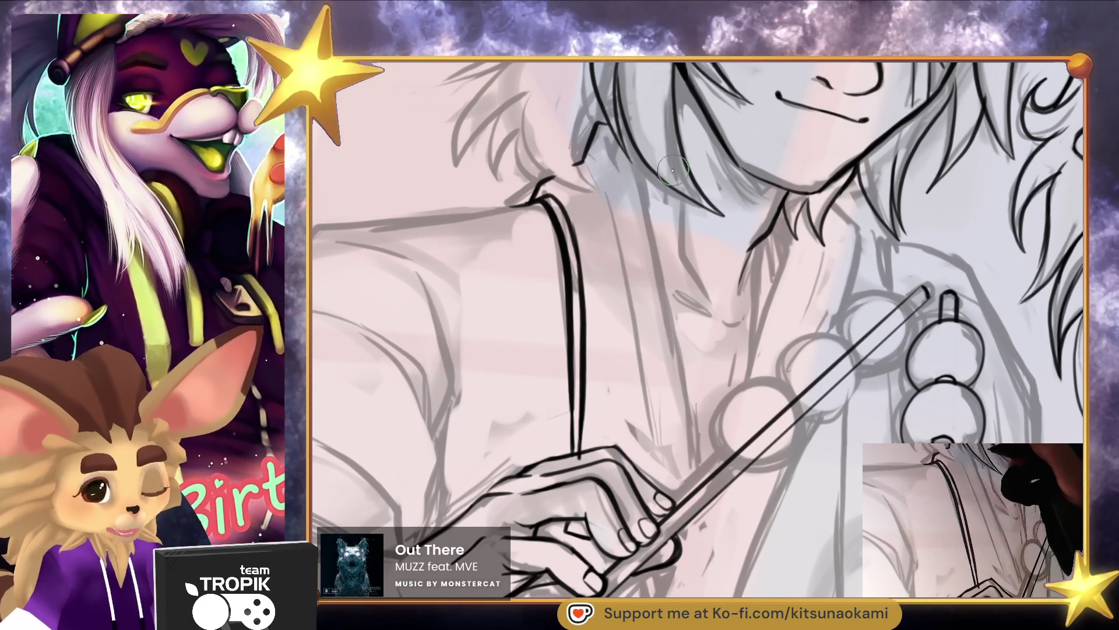
left_click_drag(623, 169, 690, 483)
left_click_drag(686, 443, 686, 361)
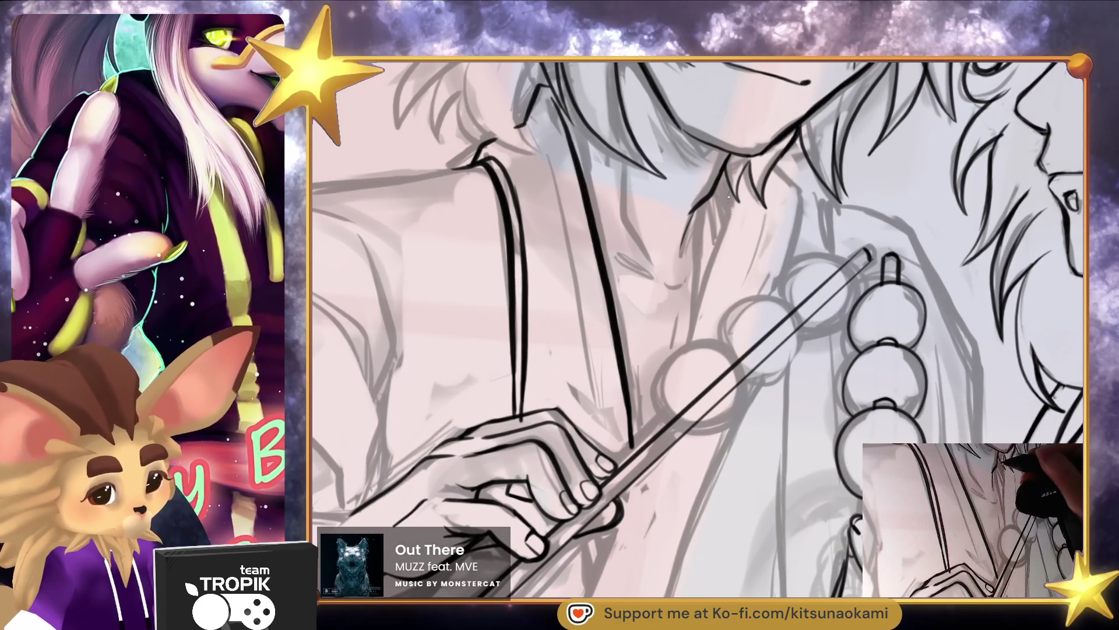
left_click_drag(730, 187, 696, 327)
left_click_drag(732, 178, 710, 286)
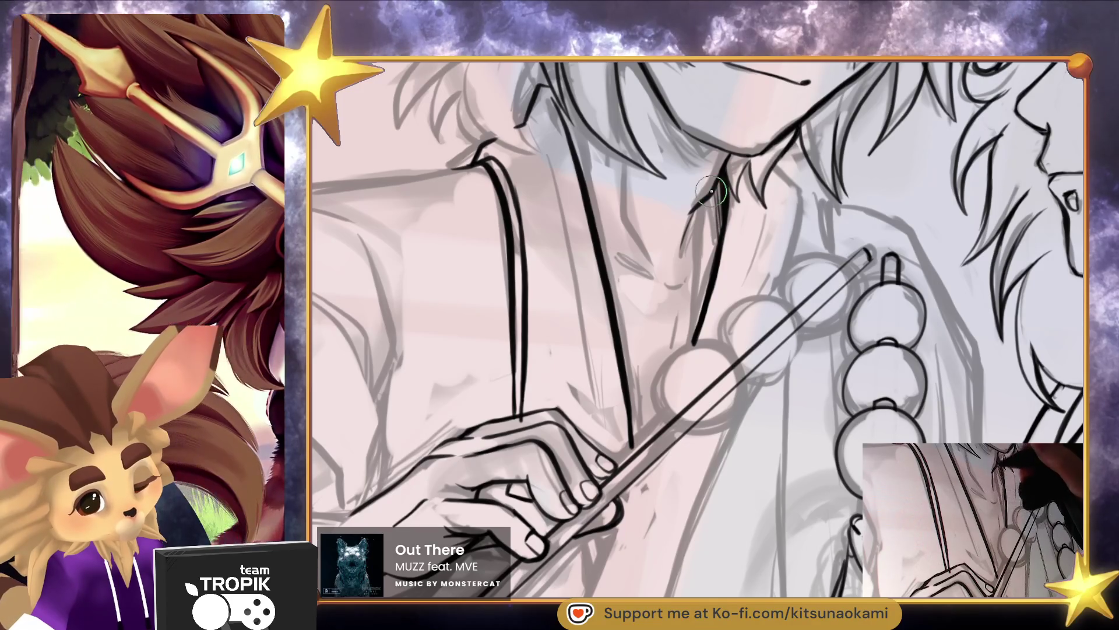
Add short hatching strokes at the neck below the smiling face
left_click_drag(707, 202, 694, 257)
mouse_move(623, 211)
left_mouse_down()
mouse_move(618, 334)
mouse_move(642, 408)
mouse_move(632, 269)
left_mouse_up()
left_click_drag(646, 555, 686, 375)
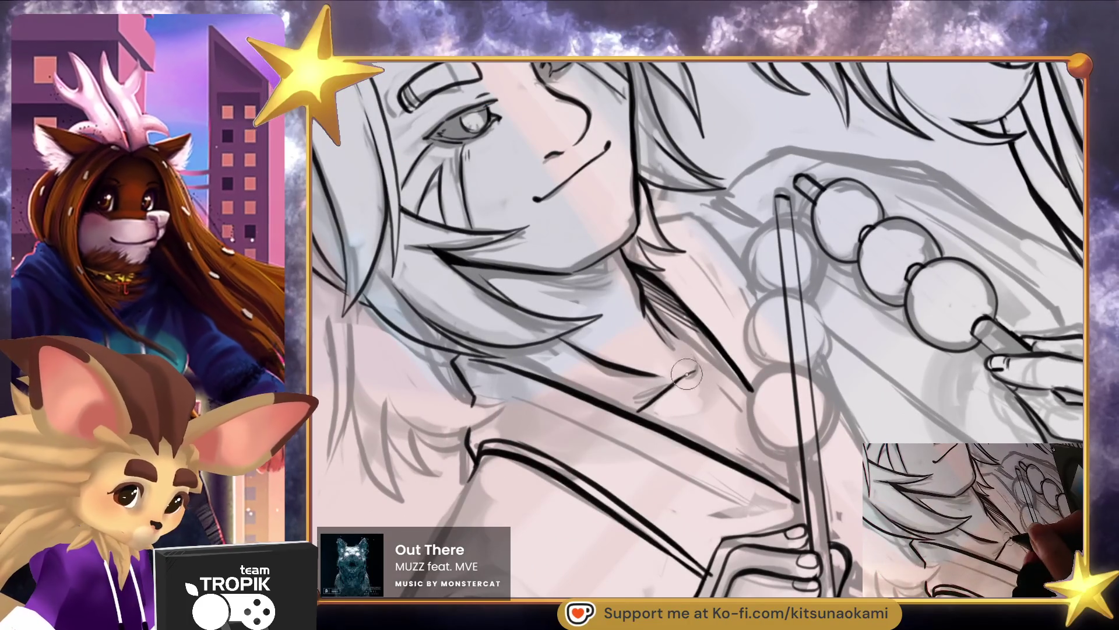
mouse_move(723, 359)
left_mouse_down()
mouse_move(694, 363)
mouse_move(708, 366)
left_mouse_up()
mouse_move(784, 430)
left_mouse_down()
mouse_move(806, 366)
mouse_move(958, 377)
left_mouse_up()
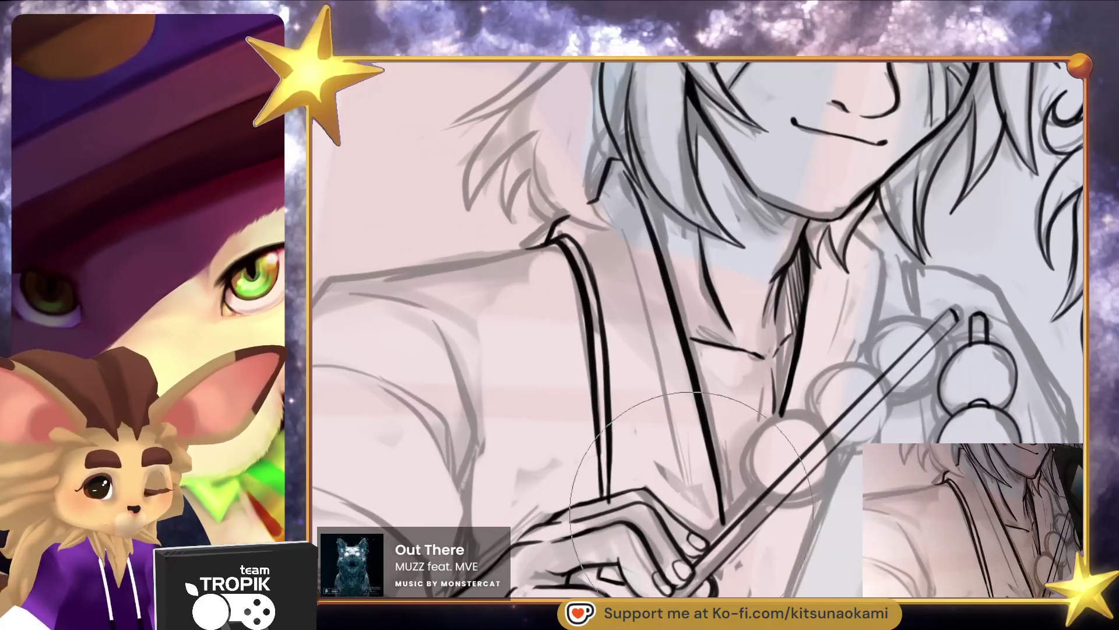
Darken the lower-left and upper robe lines, then start outlining a dango ball
mouse_move(593, 331)
left_mouse_down()
mouse_move(582, 482)
mouse_move(629, 363)
mouse_move(592, 295)
left_mouse_up()
mouse_move(462, 326)
left_mouse_down()
mouse_move(462, 387)
mouse_move(541, 327)
mouse_move(650, 345)
left_mouse_up()
mouse_move(523, 322)
left_mouse_down()
mouse_move(661, 342)
mouse_move(667, 540)
mouse_move(725, 247)
left_mouse_up()
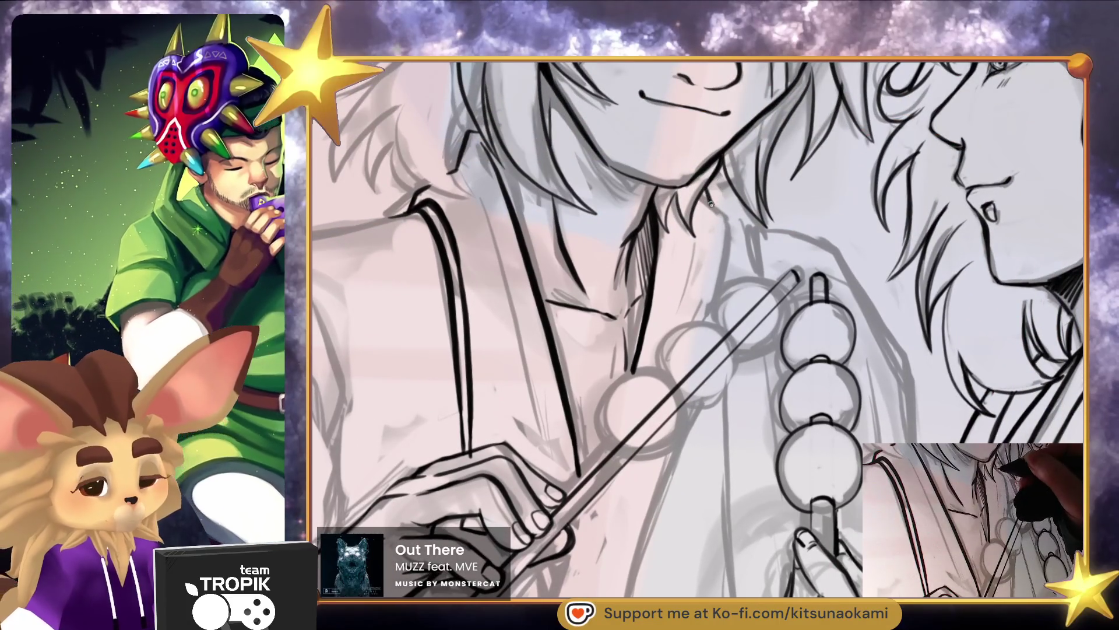
mouse_move(737, 425)
left_mouse_down()
mouse_move(744, 407)
mouse_move(651, 376)
left_mouse_up()
mouse_move(603, 440)
left_mouse_down()
mouse_move(567, 397)
mouse_move(626, 315)
mouse_move(676, 432)
mouse_move(600, 452)
left_mouse_up()
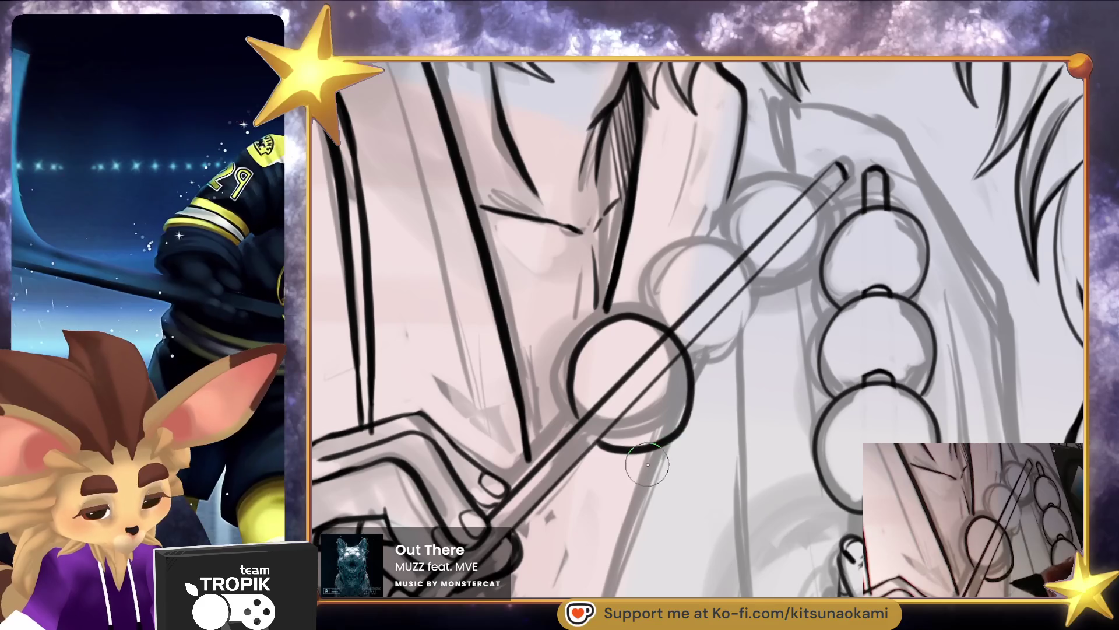
Try several ink circles around the lower dango ball, undoing each unsatisfying attempt
key("ctrl+z")
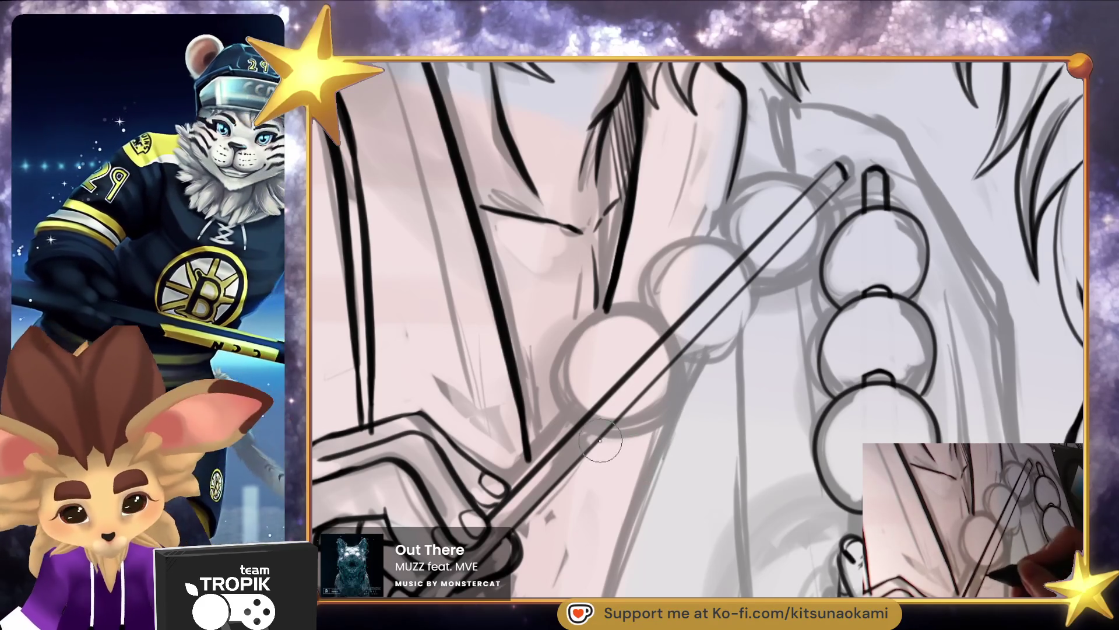
mouse_move(653, 434)
left_mouse_down()
mouse_move(675, 328)
mouse_move(582, 334)
mouse_move(565, 413)
mouse_move(554, 392)
mouse_move(612, 309)
mouse_move(682, 401)
left_mouse_up()
key("ctrl+z")
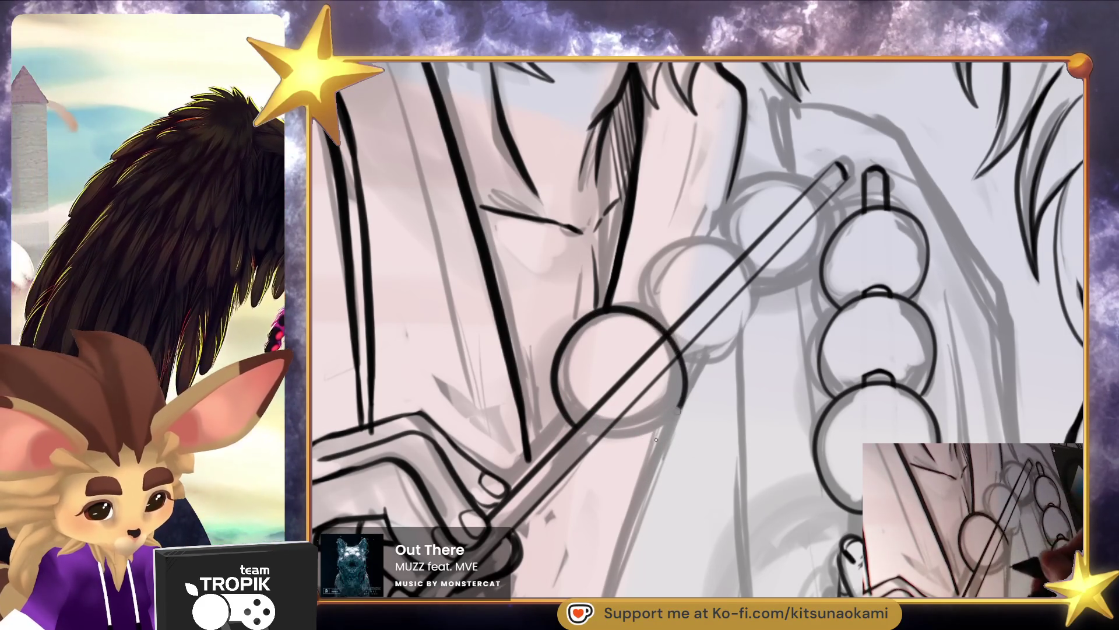
key("ctrl+z")
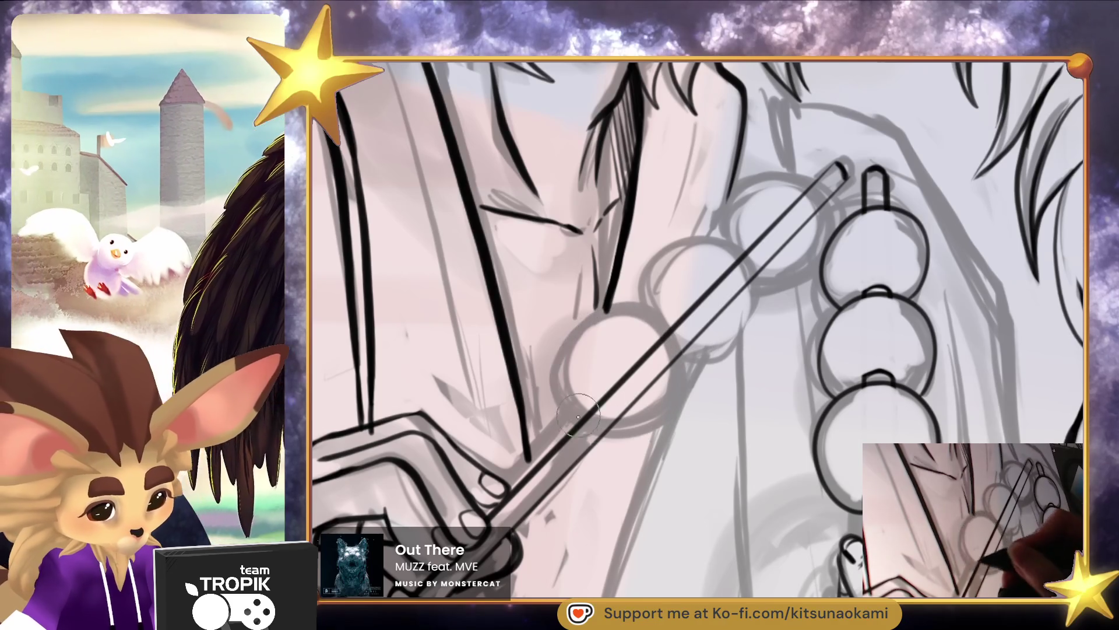
mouse_move(555, 395)
left_mouse_down()
mouse_move(613, 308)
mouse_move(697, 392)
mouse_move(615, 459)
mouse_move(583, 450)
left_mouse_up()
key("ctrl+z")
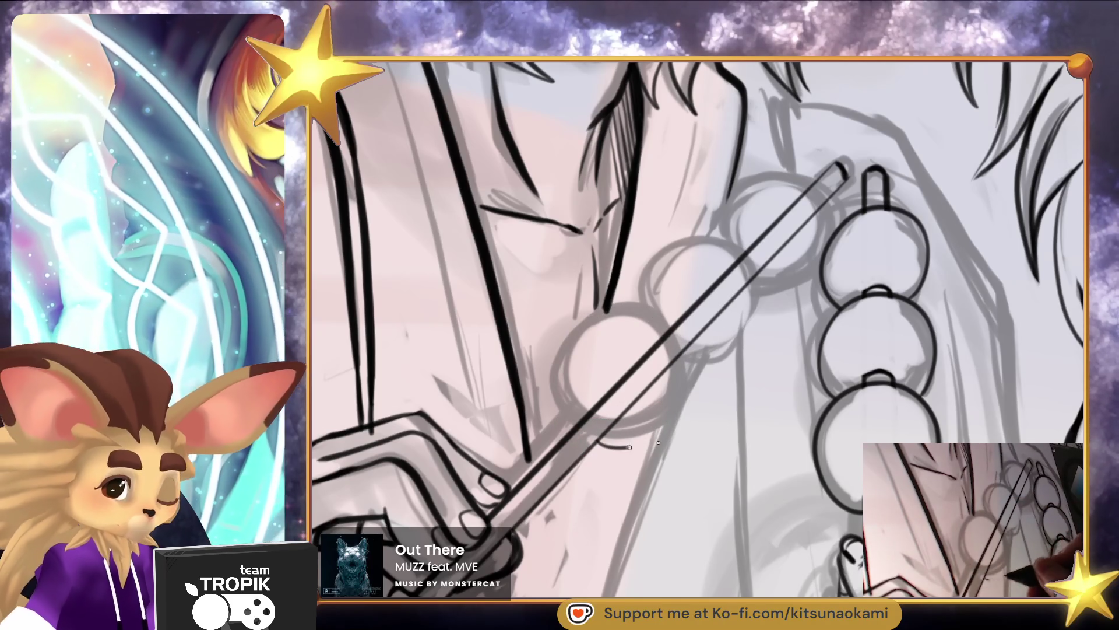
mouse_move(687, 390)
left_mouse_down()
mouse_move(627, 307)
mouse_move(569, 412)
mouse_move(694, 384)
mouse_move(615, 315)
mouse_move(574, 420)
mouse_move(651, 439)
left_mouse_up()
key("ctrl+z")
key("ctrl+z")
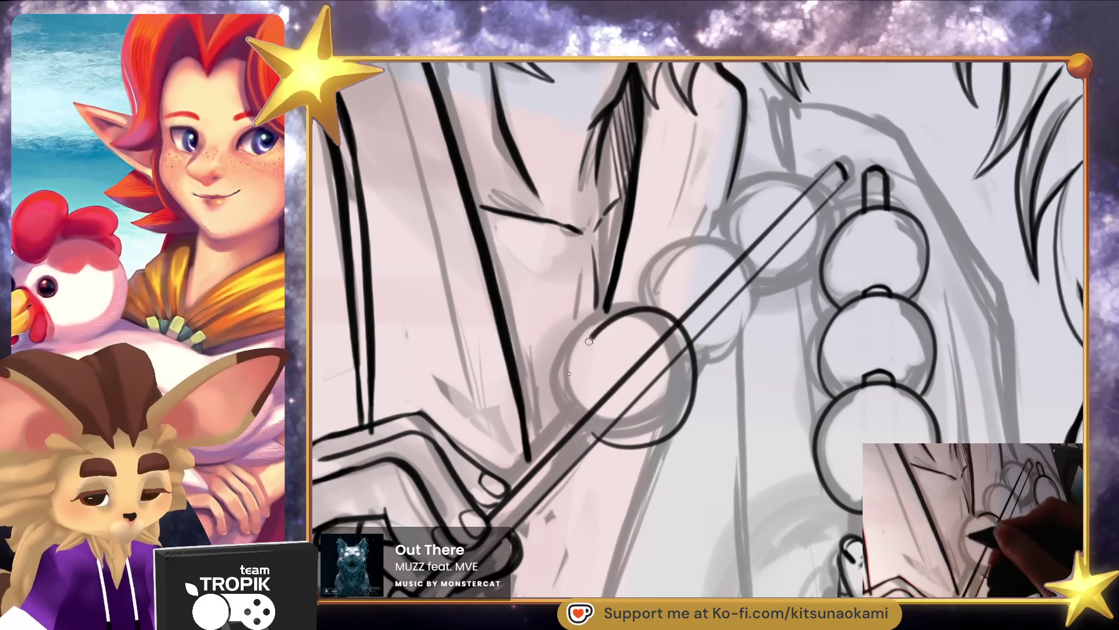
Outline the upper dango ball, redraw the skewer tip, thicken the stick and ink the lower ball's right edge
left_click_drag(597, 331, 583, 422)
mouse_move(698, 369)
left_mouse_down()
mouse_move(737, 361)
mouse_move(770, 279)
mouse_move(676, 236)
mouse_move(641, 315)
left_mouse_up()
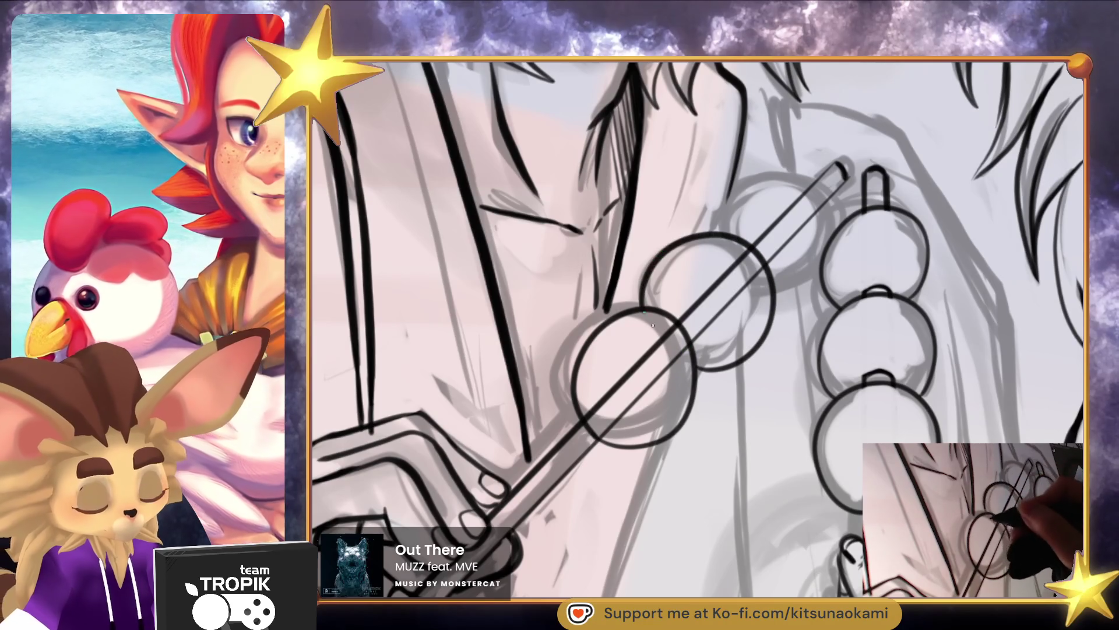
key("ctrl+z")
mouse_move(765, 261)
left_mouse_down()
mouse_move(664, 242)
mouse_move(641, 312)
mouse_move(780, 312)
left_mouse_up()
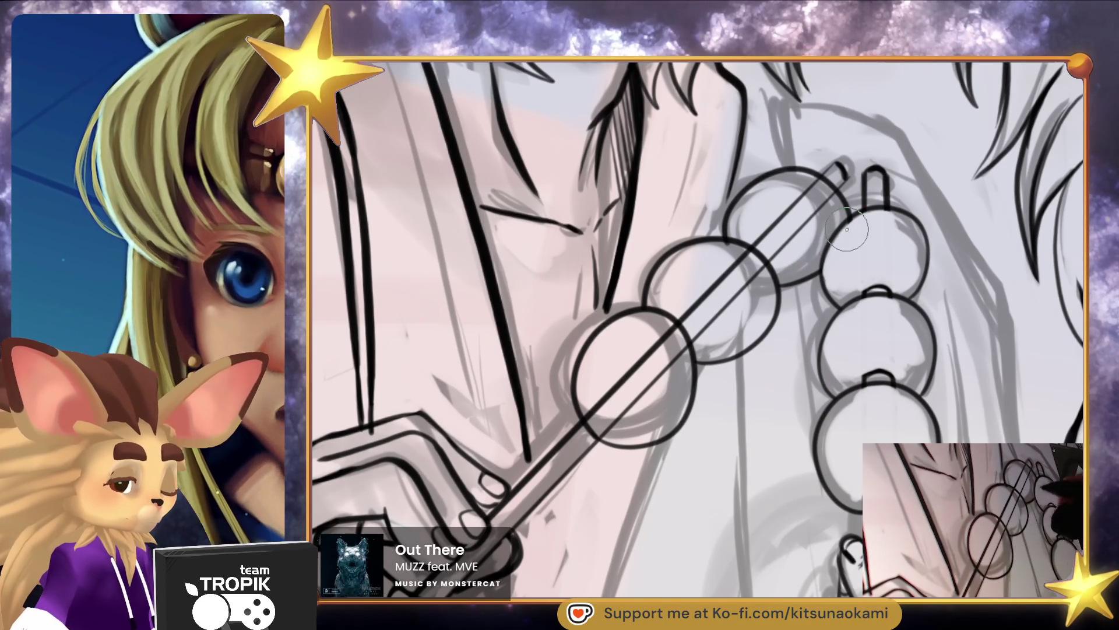
mouse_move(832, 184)
left_mouse_down()
mouse_move(839, 170)
mouse_move(822, 192)
mouse_move(804, 186)
mouse_move(786, 210)
left_mouse_up()
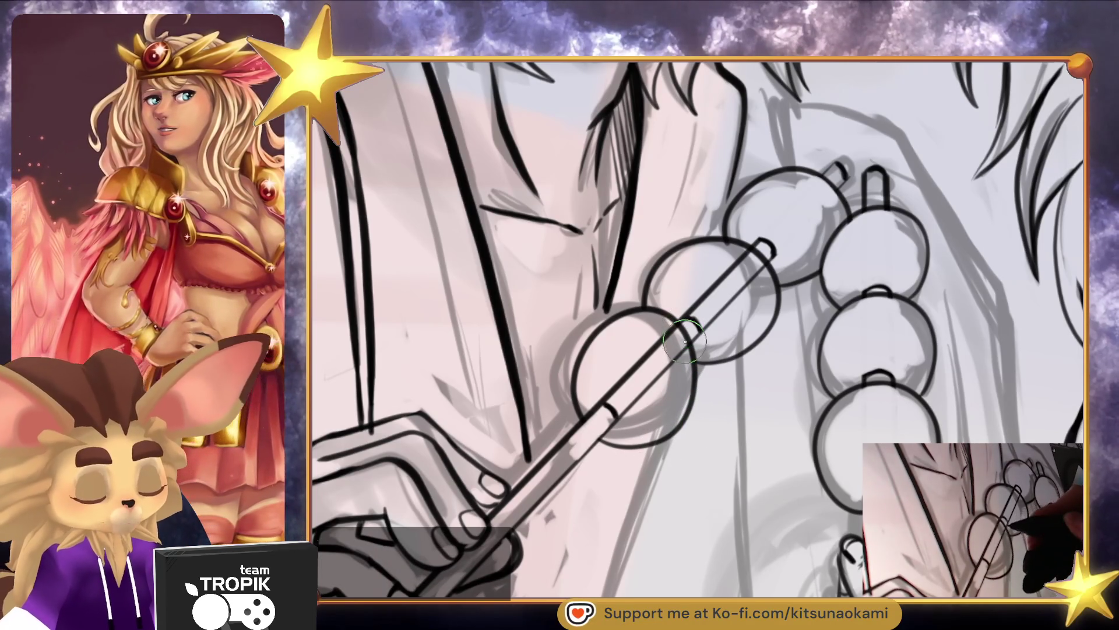
mouse_move(682, 350)
left_mouse_down()
mouse_move(673, 331)
mouse_move(659, 408)
mouse_move(647, 413)
mouse_move(662, 428)
mouse_move(658, 338)
mouse_move(624, 395)
mouse_move(629, 409)
left_mouse_up()
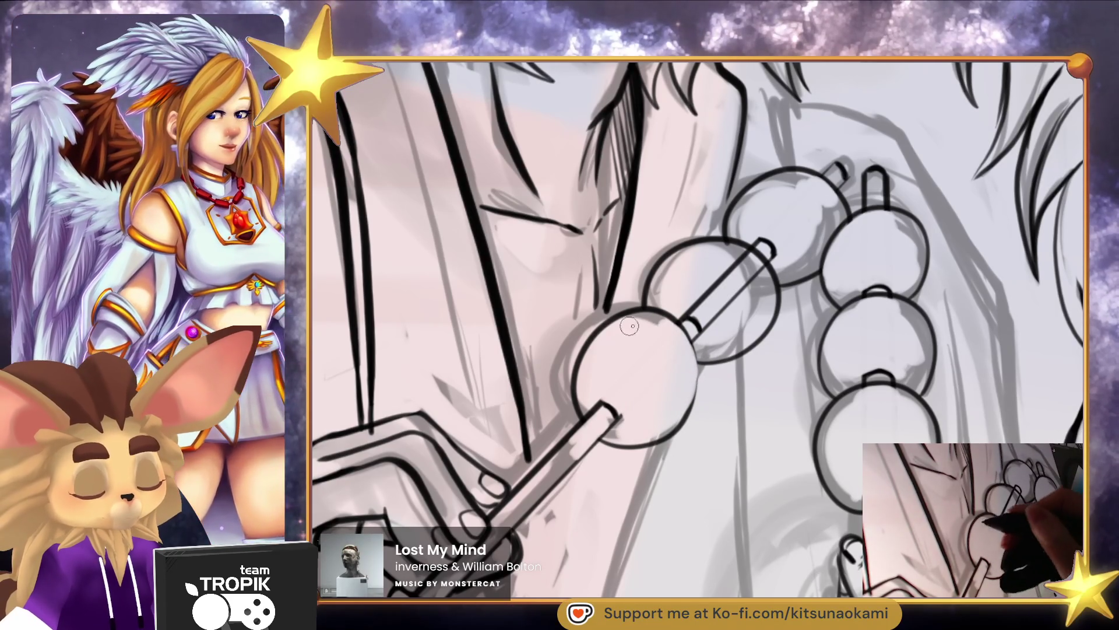
left_click_drag(697, 349, 676, 436)
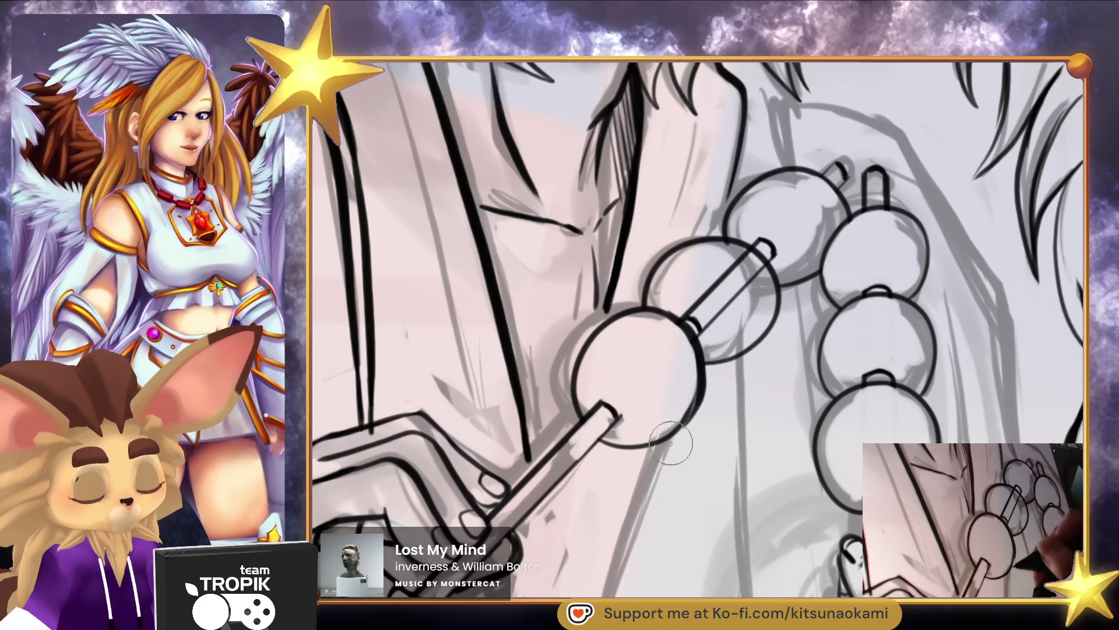
Erase stray skewer lines inside and between the dango balls and draw the stem nub on the upper ball
left_click_drag(772, 429, 719, 499)
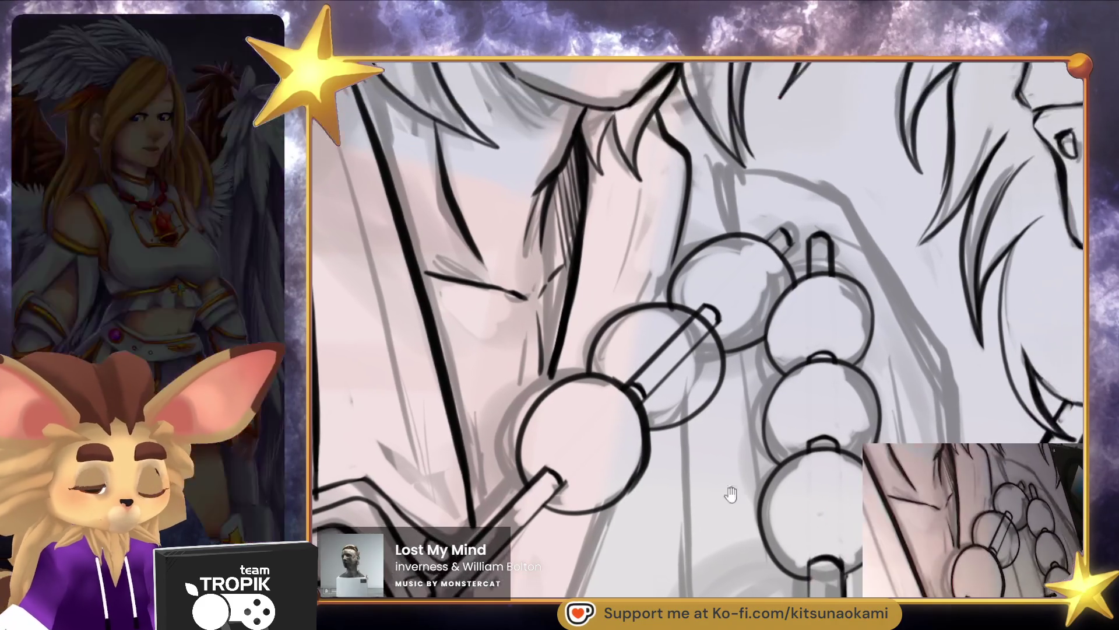
mouse_move(644, 366)
left_mouse_down()
mouse_move(637, 374)
mouse_move(676, 361)
mouse_move(667, 341)
mouse_move(705, 343)
mouse_move(700, 385)
left_mouse_up()
mouse_move(692, 345)
left_mouse_down()
mouse_move(626, 336)
mouse_move(737, 301)
mouse_move(752, 326)
mouse_move(741, 331)
left_mouse_up()
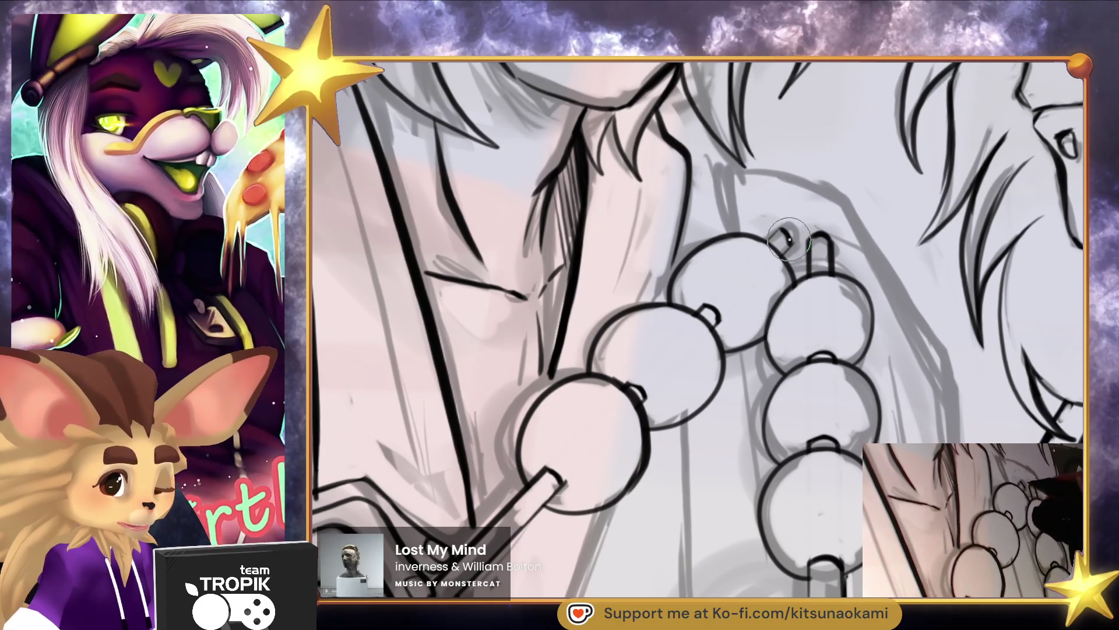
mouse_move(769, 244)
left_mouse_down()
mouse_move(781, 255)
mouse_move(758, 292)
left_mouse_up()
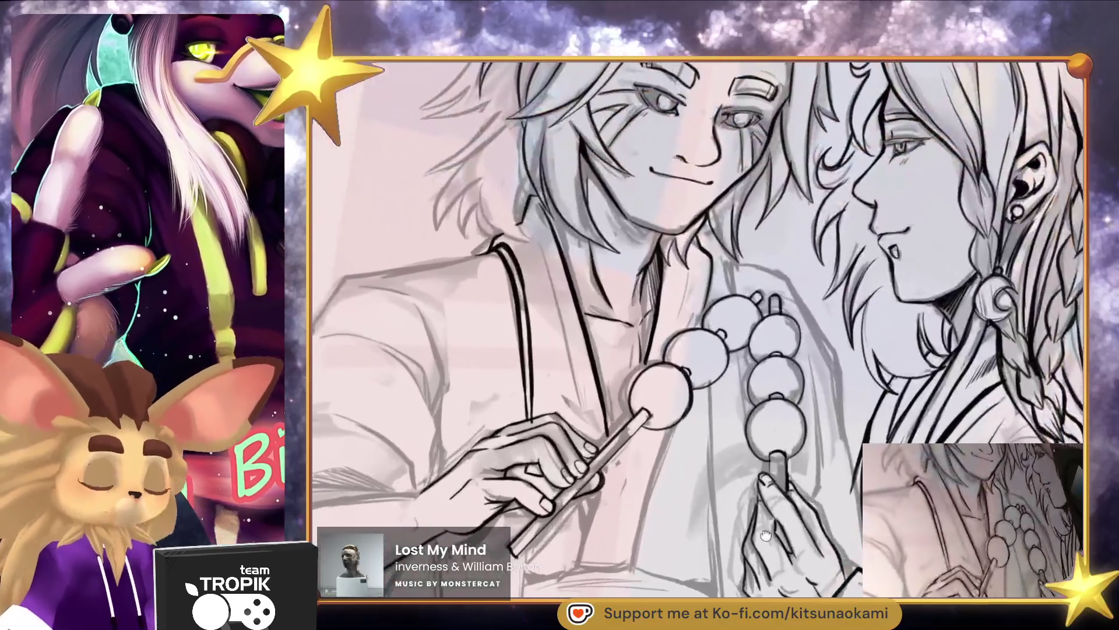
Shrink the brush and ink the upper-left edge of the held stick
left_click_drag(787, 532, 838, 545)
scroll(839, 544, "up", 5)
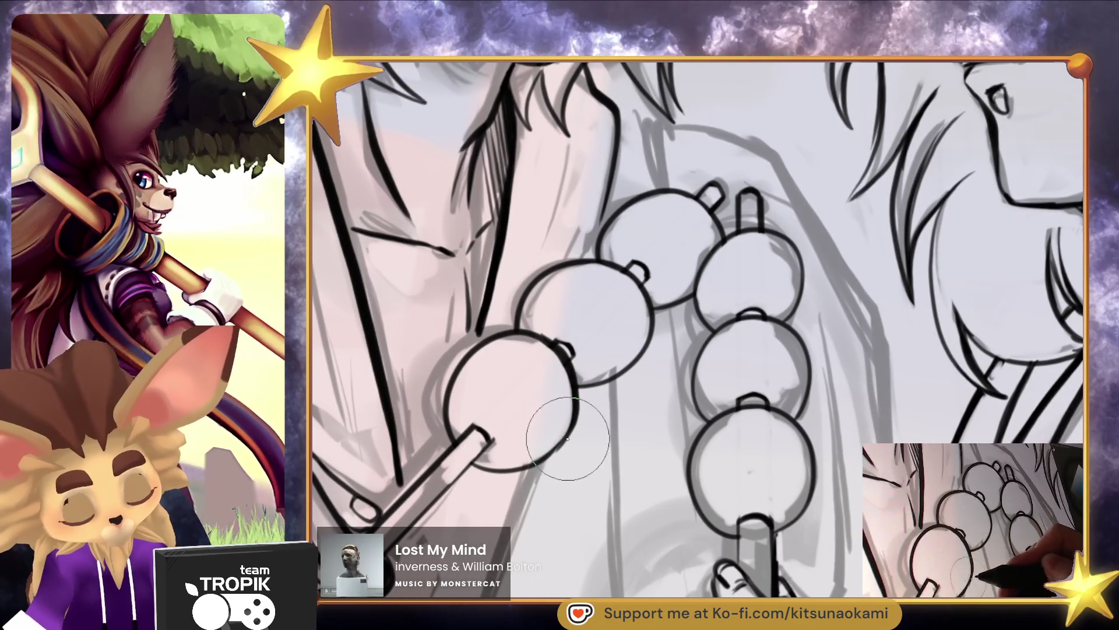
left_click_drag(567, 435, 635, 385)
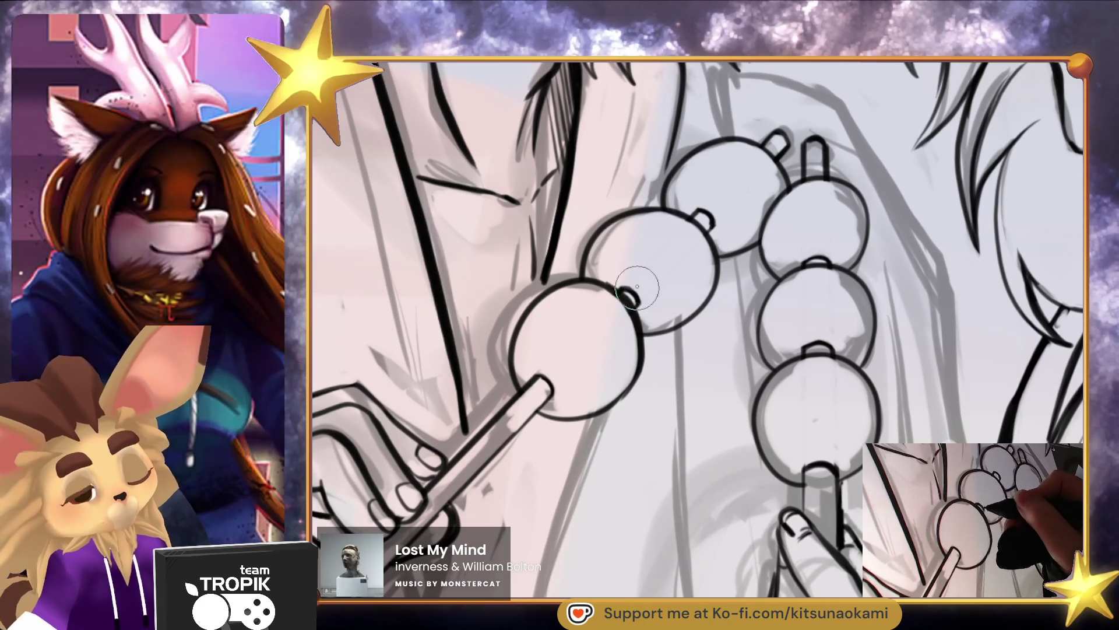
scroll(711, 219, "down", 5)
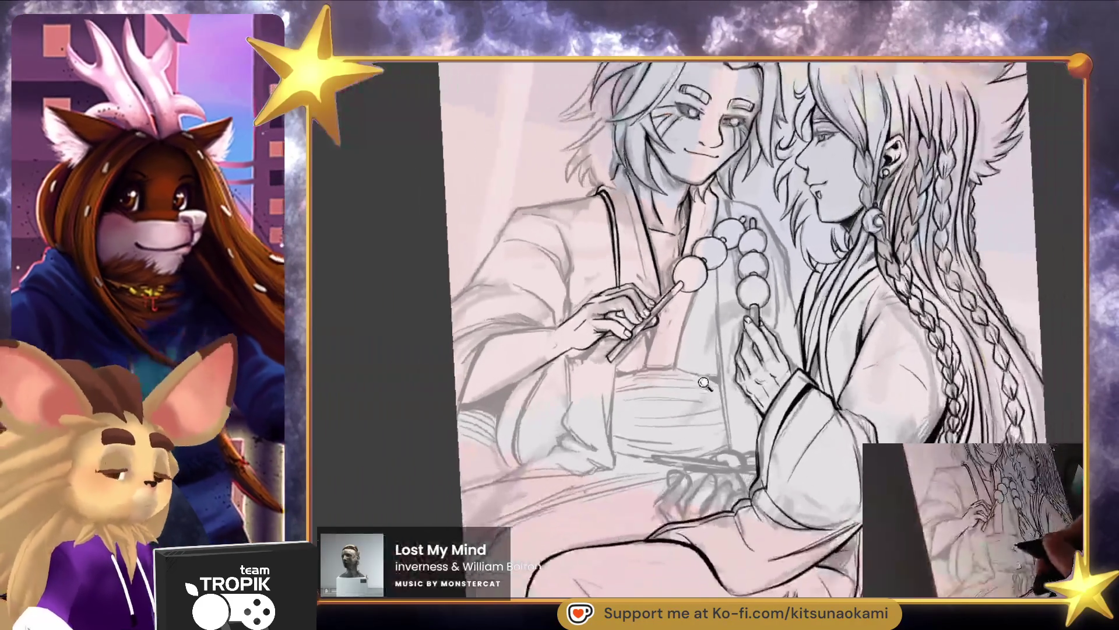
scroll(772, 419, "up", 2)
scroll(772, 420, "up", 5)
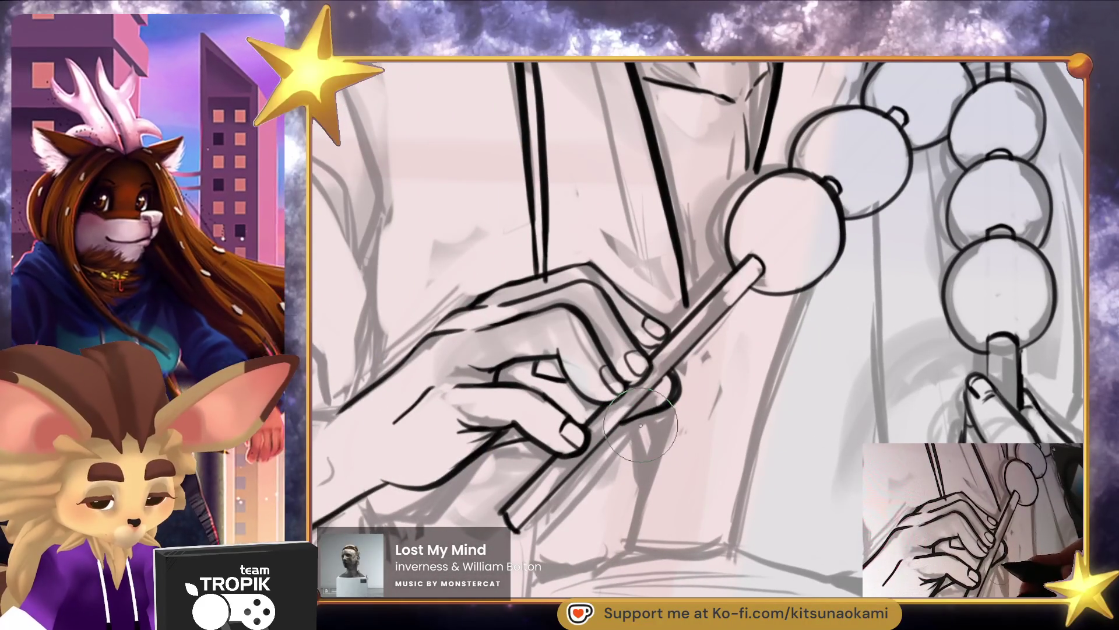
key("bracketleft")
key("bracketleft")
left_click_drag(720, 257, 681, 322)
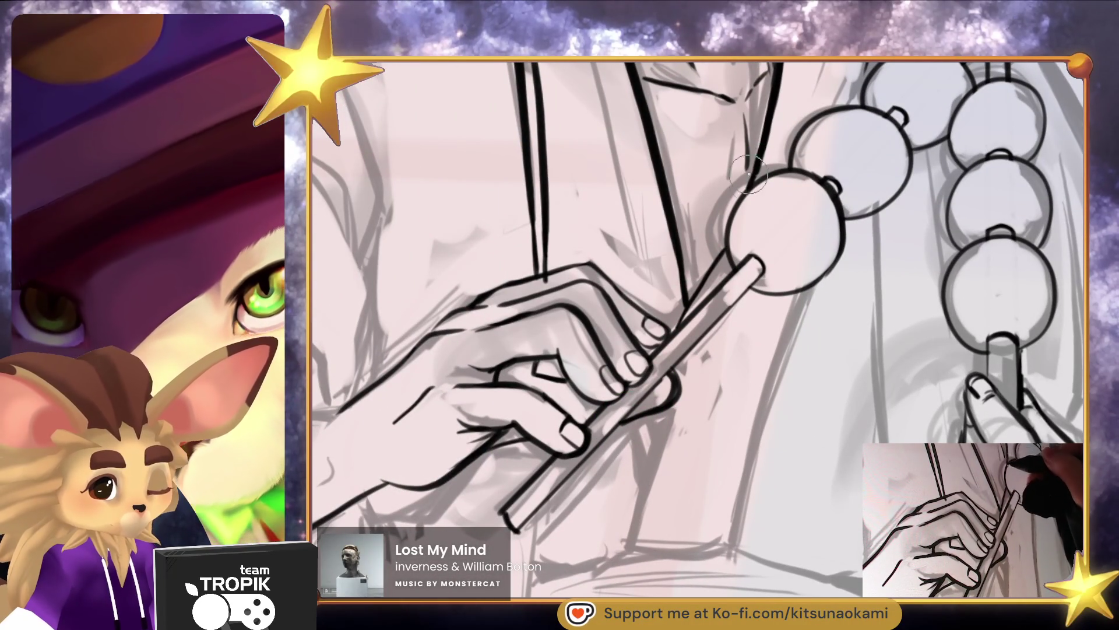
scroll(717, 327, "down", 2)
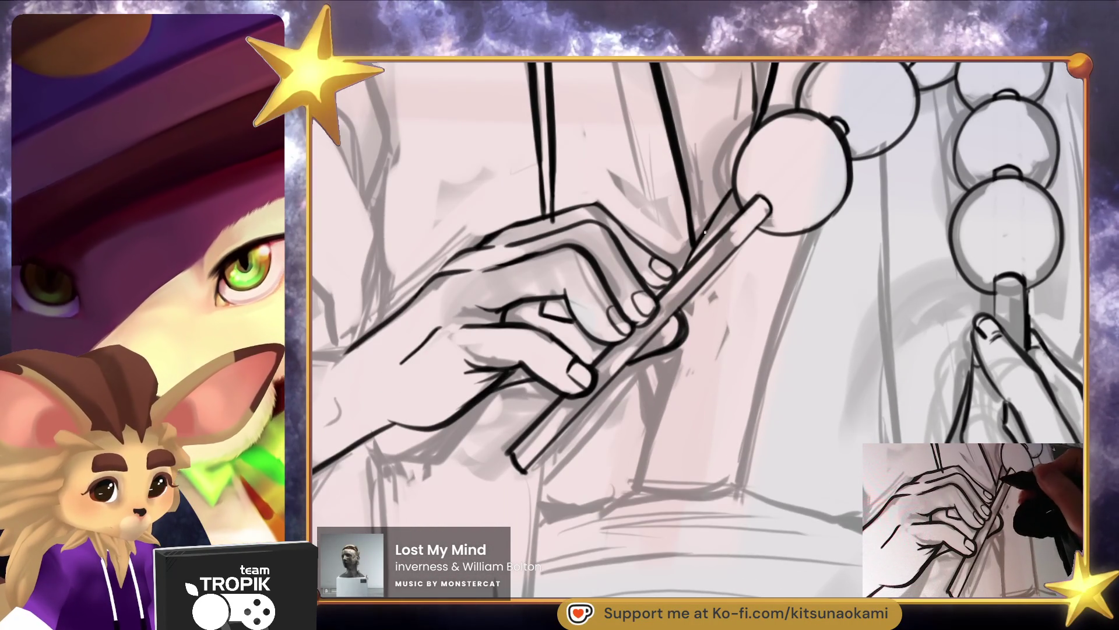
Ink the stick's edge down through the hand and the wrapper's side up toward the ball
left_click_drag(658, 362, 633, 483)
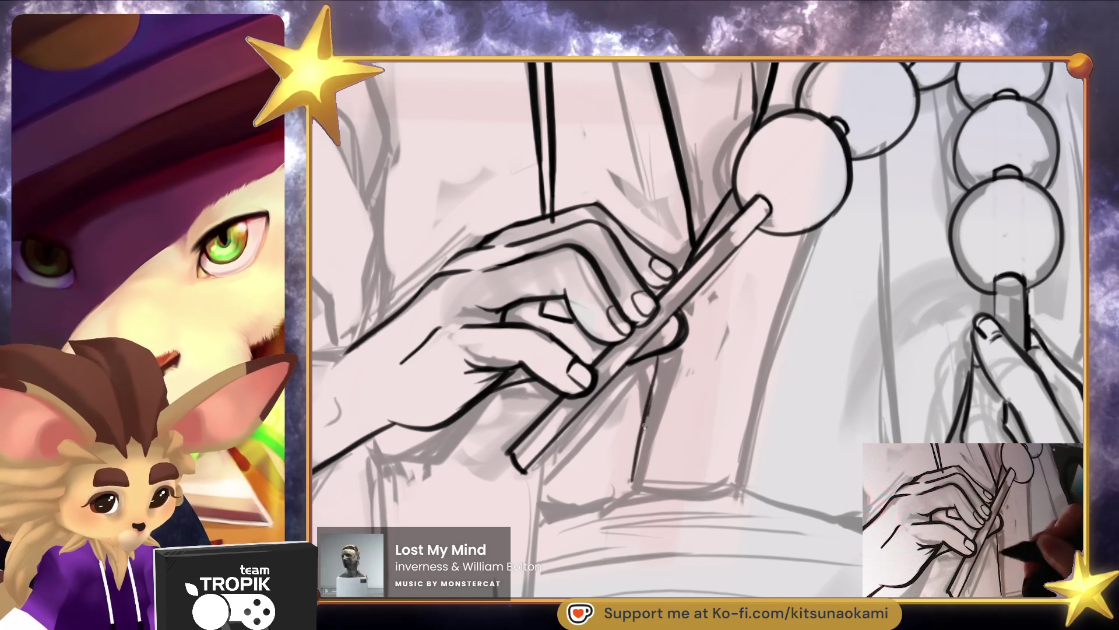
mouse_move(729, 498)
left_mouse_down()
mouse_move(812, 234)
mouse_move(738, 333)
left_mouse_up()
scroll(804, 245, "down", 1)
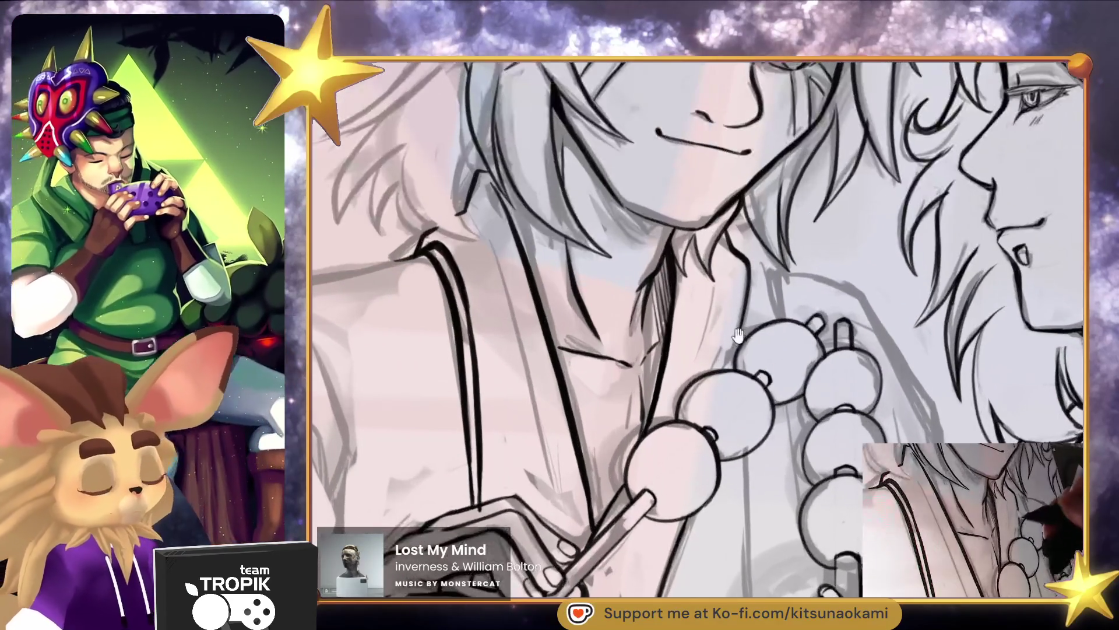
scroll(715, 315, "down", 3)
scroll(669, 443, "up", 3)
scroll(670, 443, "up", 2)
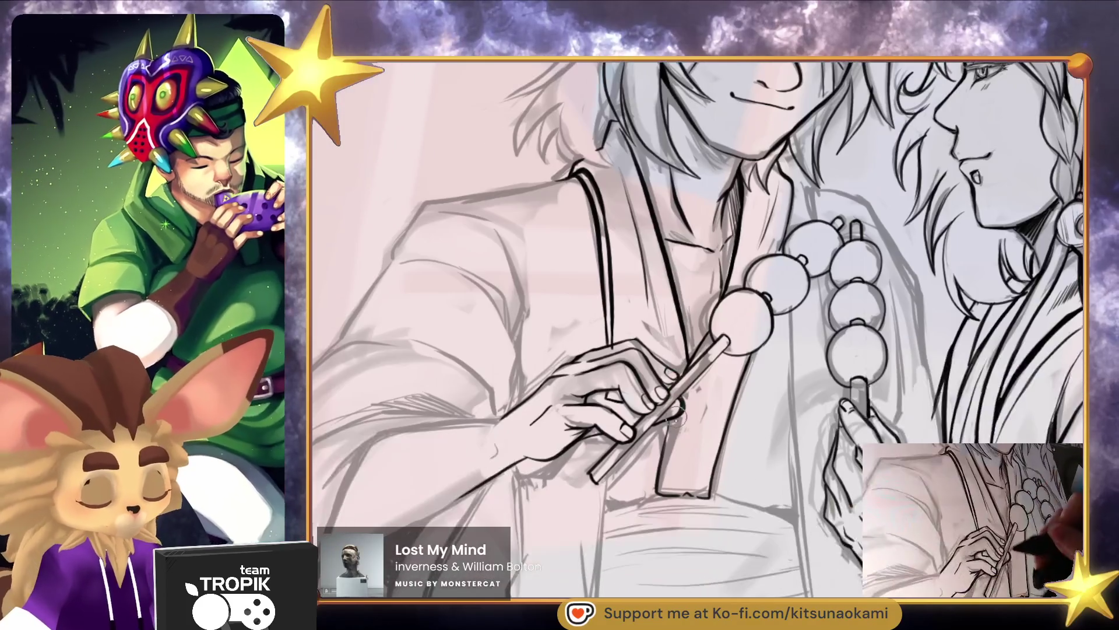
scroll(612, 225, "up", 2)
Add a thin ink stroke above the hand, then zoom out to review the whole drawing
mouse_move(612, 225)
left_mouse_down()
mouse_move(617, 301)
mouse_move(603, 262)
left_mouse_up()
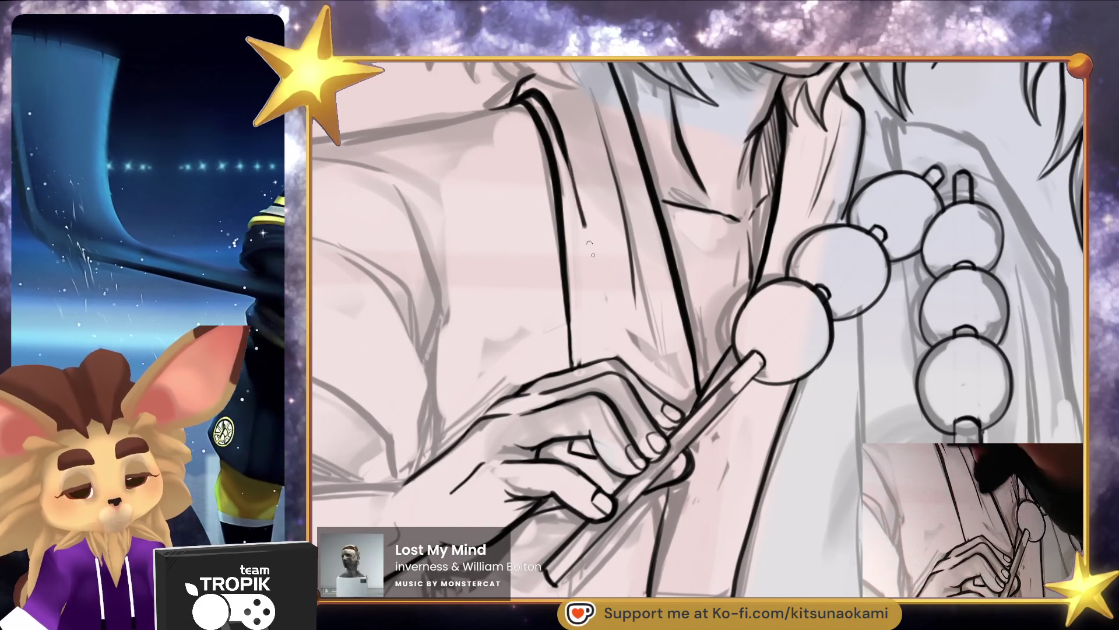
left_click_drag(564, 175, 603, 293)
left_click_drag(650, 489, 623, 362)
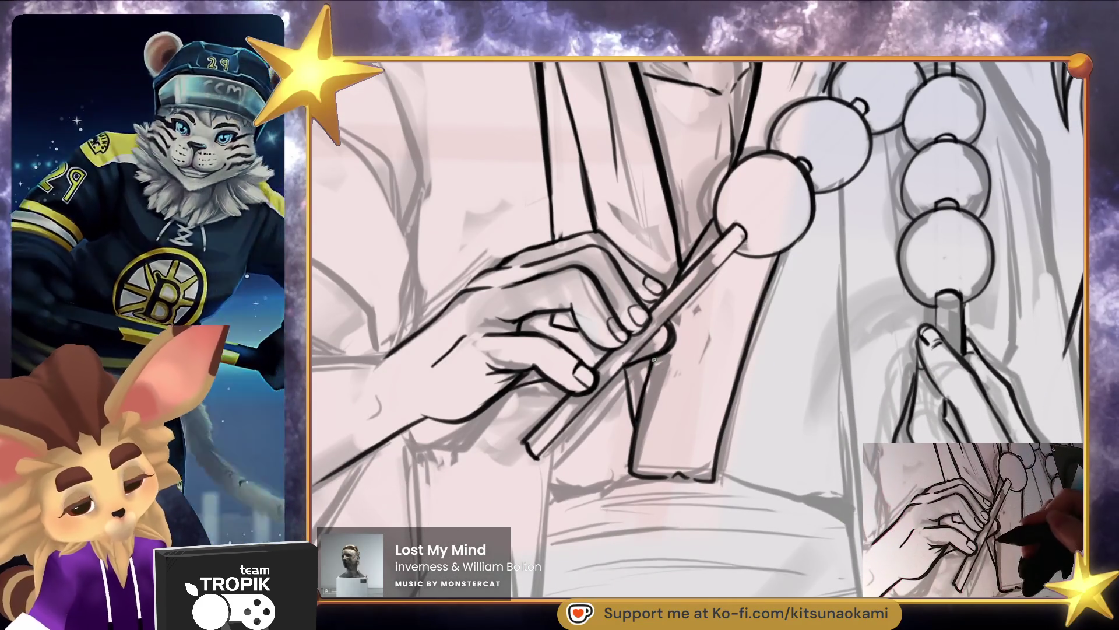
scroll(673, 316, "down", 5)
scroll(634, 244, "up", 5)
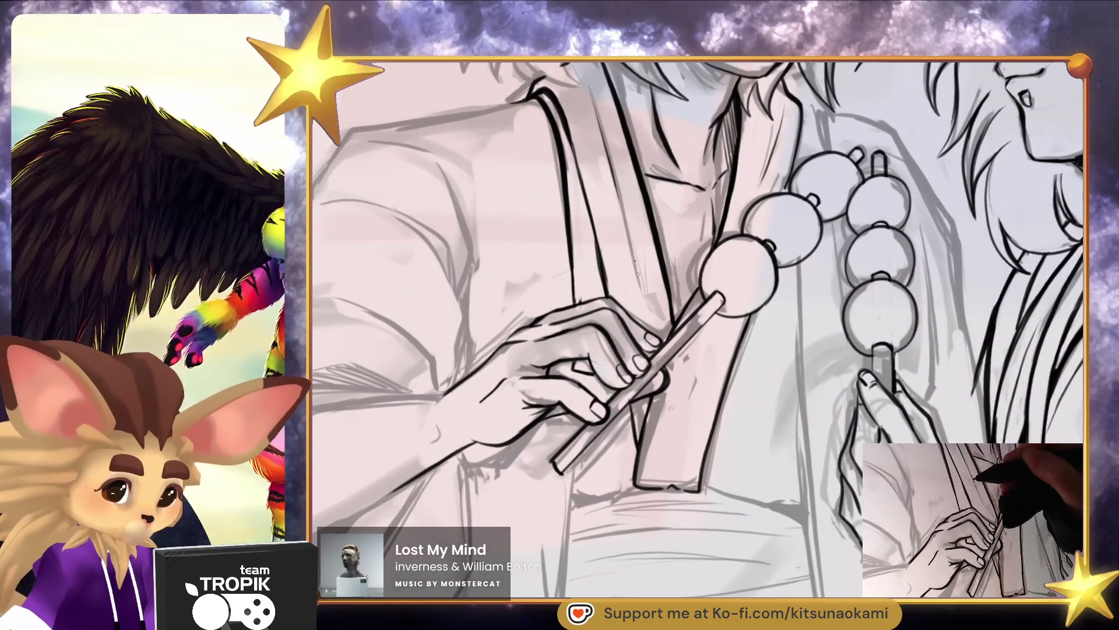
scroll(628, 236, "down", 5)
scroll(731, 243, "up", 3)
scroll(731, 244, "down", 4)
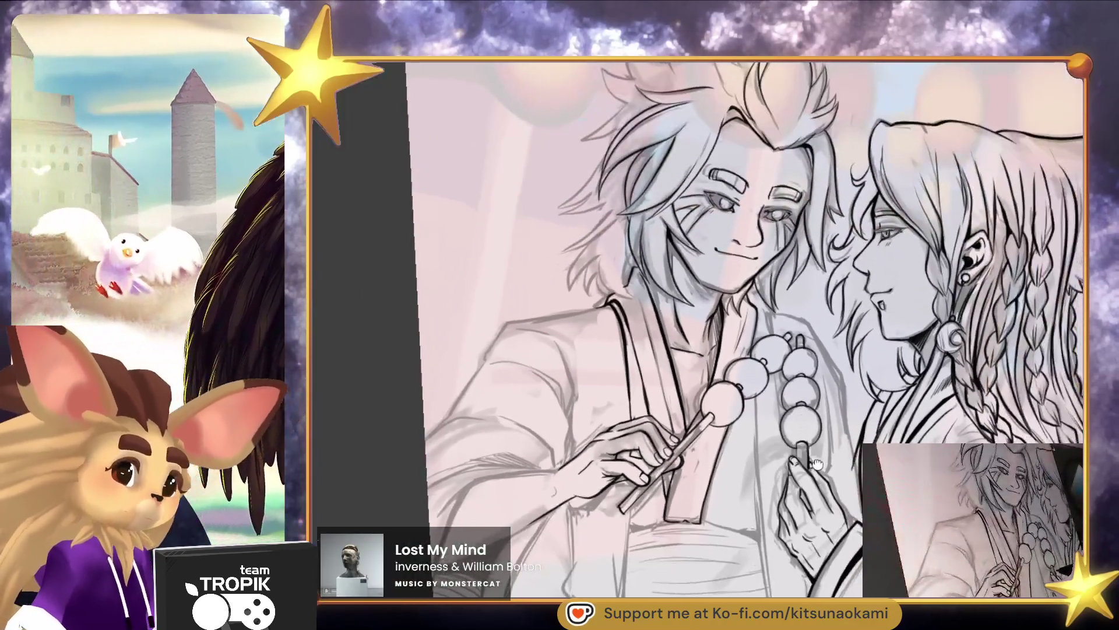
mouse_move(787, 359)
left_mouse_down()
mouse_move(844, 471)
mouse_move(830, 463)
left_mouse_up()
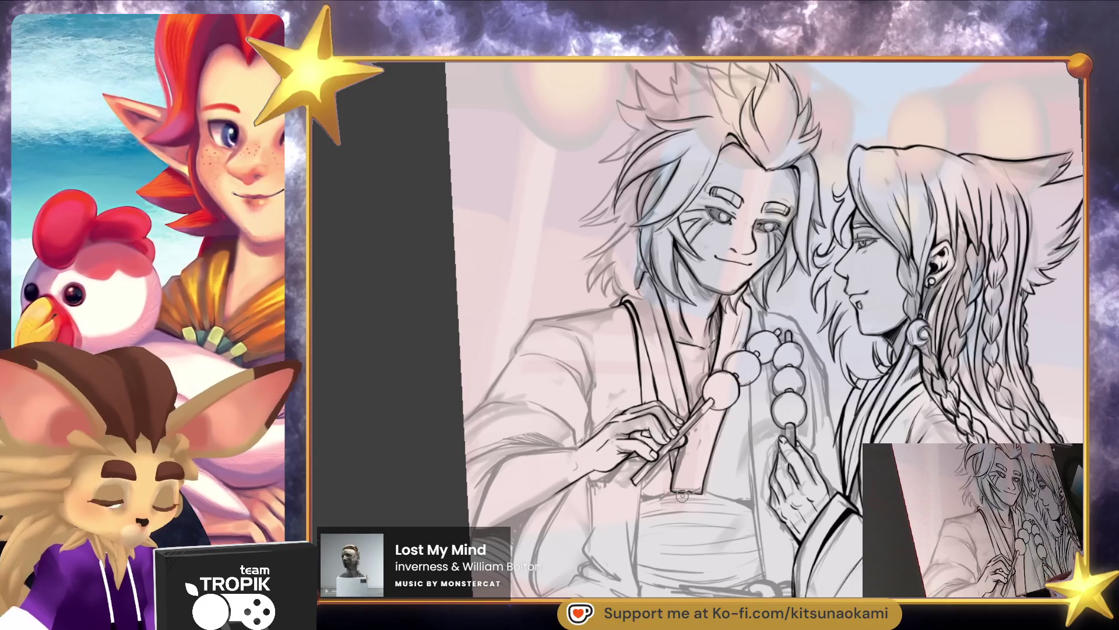
Ink the man's shoulder line and the line along his arm, redrawing its lower end thinner
scroll(674, 459, "up", 5)
mouse_move(658, 247)
left_mouse_down()
mouse_move(457, 274)
mouse_move(405, 351)
left_mouse_up()
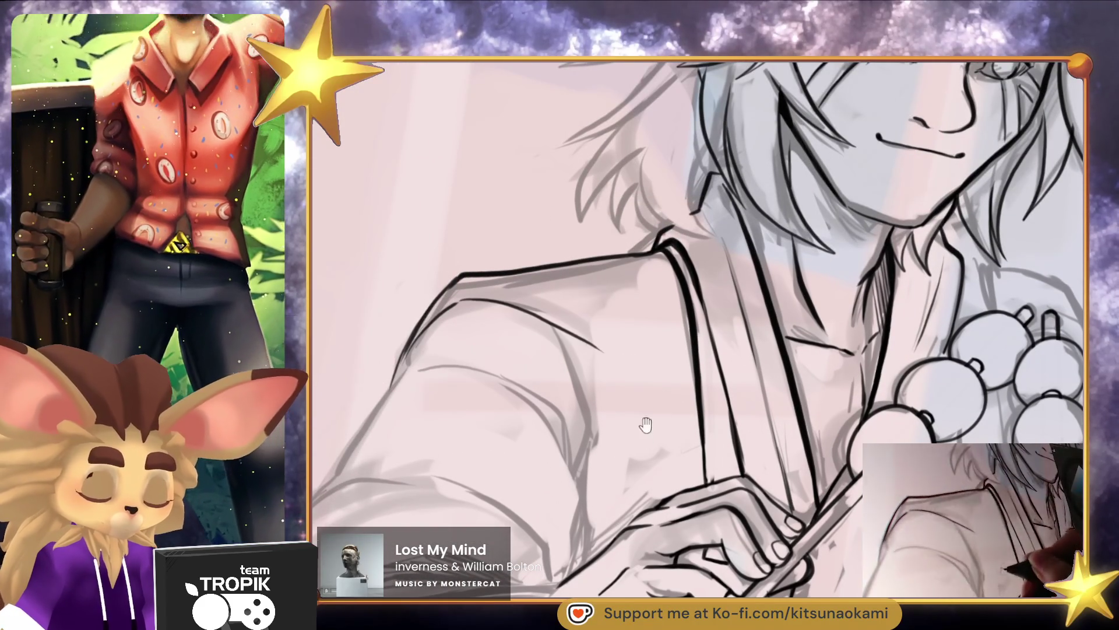
scroll(641, 431, "down", 5)
mouse_move(545, 175)
left_mouse_down()
mouse_move(580, 297)
mouse_move(570, 392)
left_mouse_up()
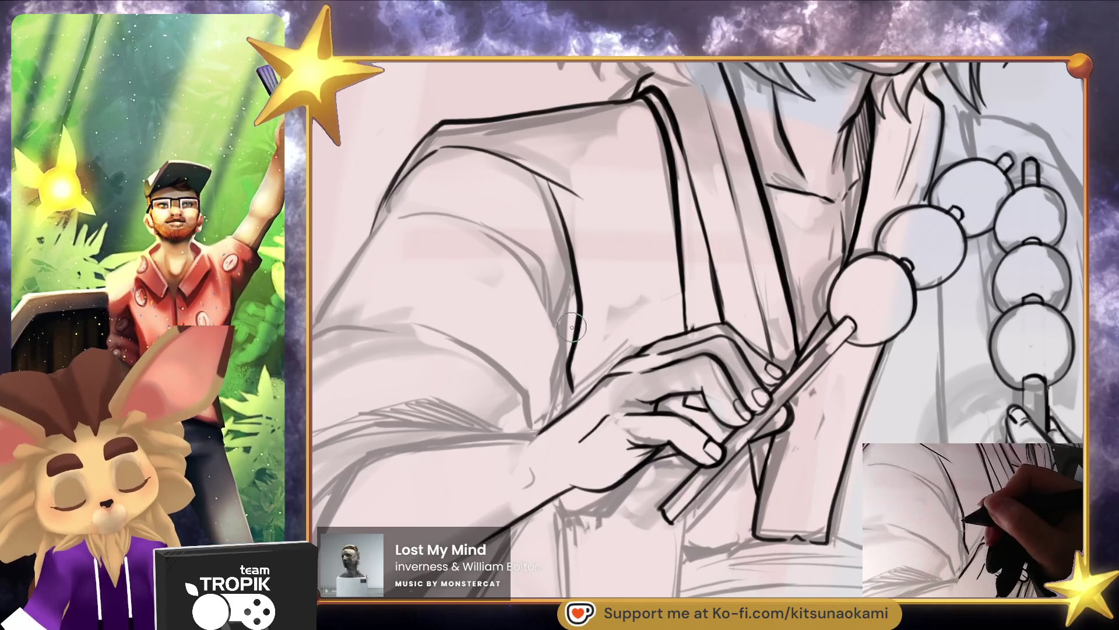
key("ctrl+z")
key("ctrl+z")
key("ctrl+z")
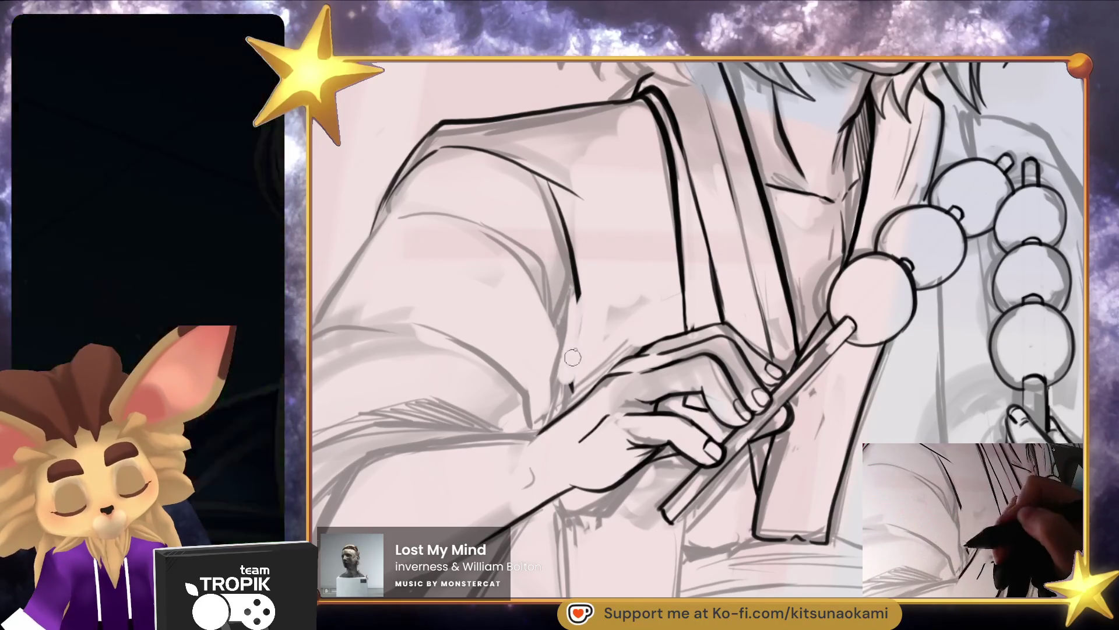
left_click_drag(576, 301, 566, 403)
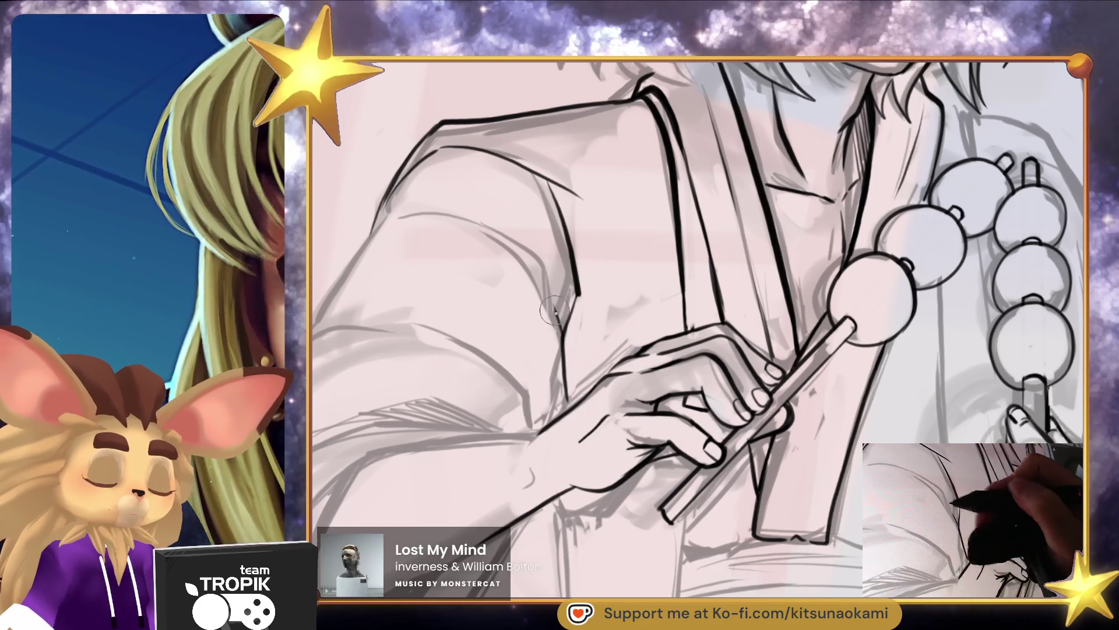
Ink and darken the sleeve curve, the forearm's outer edge and a line down the sleeve edge
mouse_move(431, 211)
left_mouse_down()
mouse_move(531, 250)
mouse_move(557, 316)
left_mouse_up()
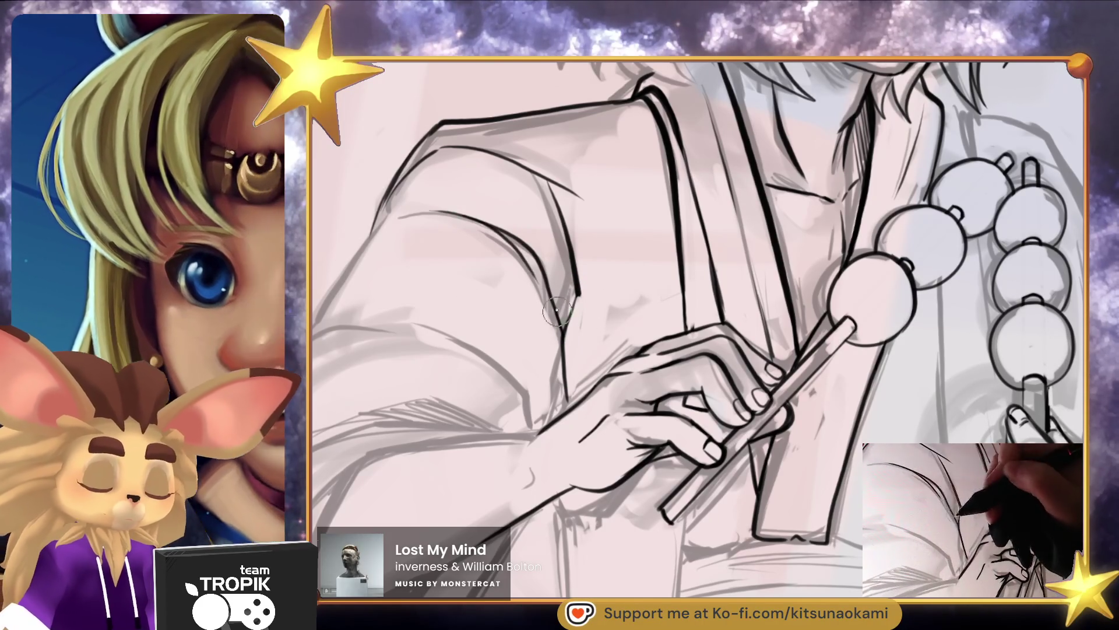
left_click_drag(521, 256, 564, 347)
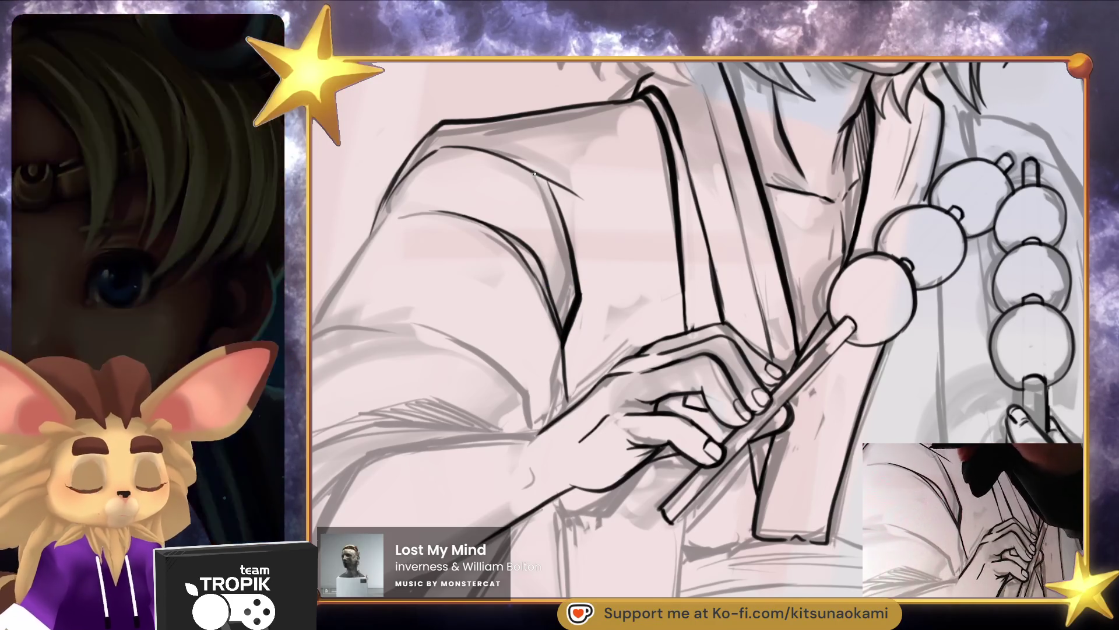
scroll(592, 301, "down", 2)
left_click_drag(612, 256, 575, 355)
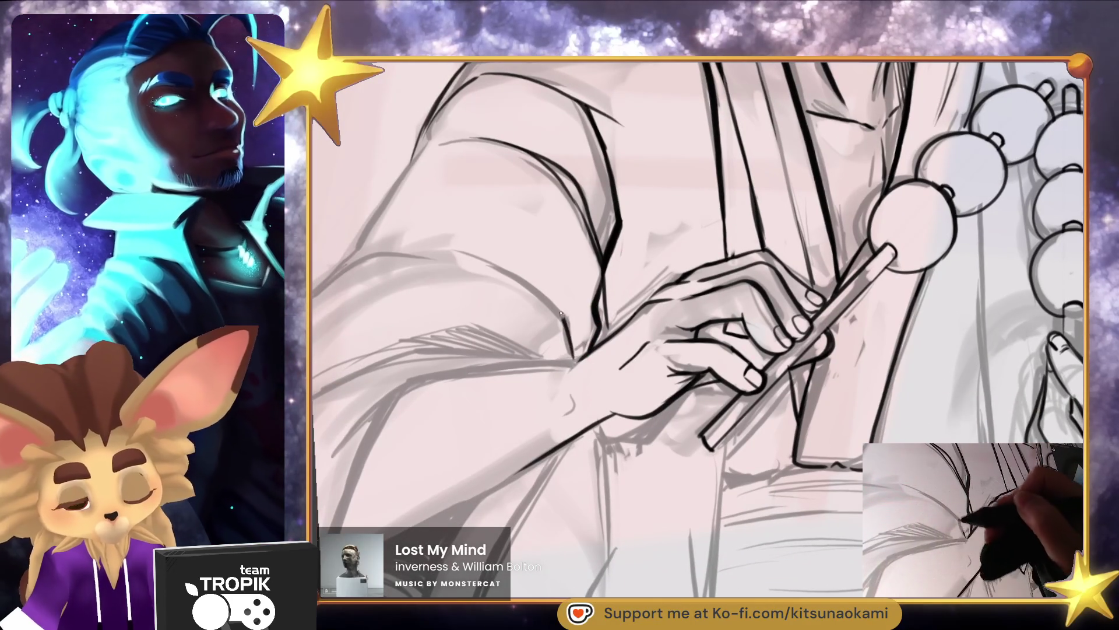
scroll(412, 243, "up", 2)
left_click_drag(559, 221, 441, 380)
scroll(617, 367, "down", 4)
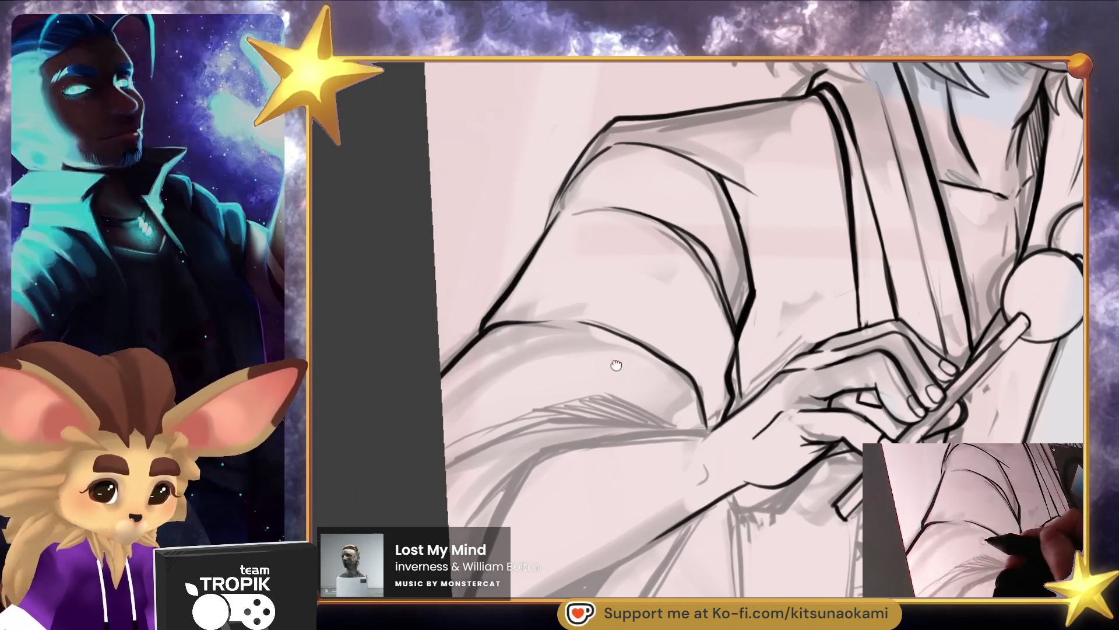
Ink long lines down the sleeve edge, extending them down and to the left
scroll(778, 285, "down", 1)
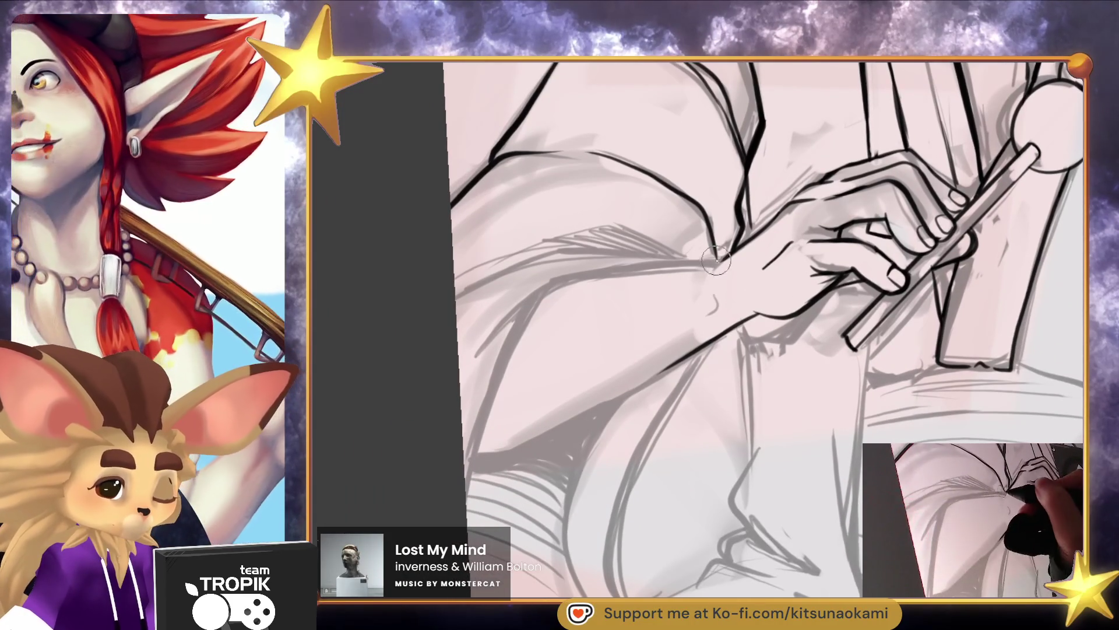
left_click_drag(647, 273, 532, 309)
scroll(560, 280, "down", 2)
left_click_drag(560, 208, 478, 401)
scroll(674, 346, "down", 1)
mouse_move(729, 216)
left_mouse_down()
mouse_move(696, 254)
mouse_move(635, 501)
left_mouse_up()
left_click_drag(571, 320, 471, 353)
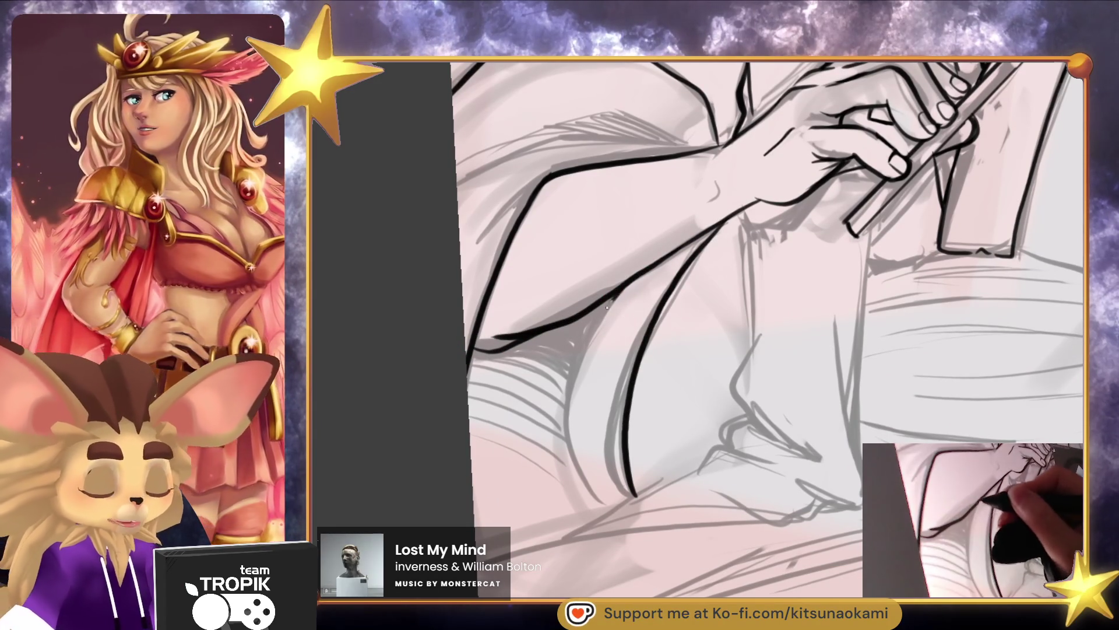
Try a stroke along the arm, undo it, and tilt the canvas to match the arm's angle
left_click_drag(616, 349, 625, 375)
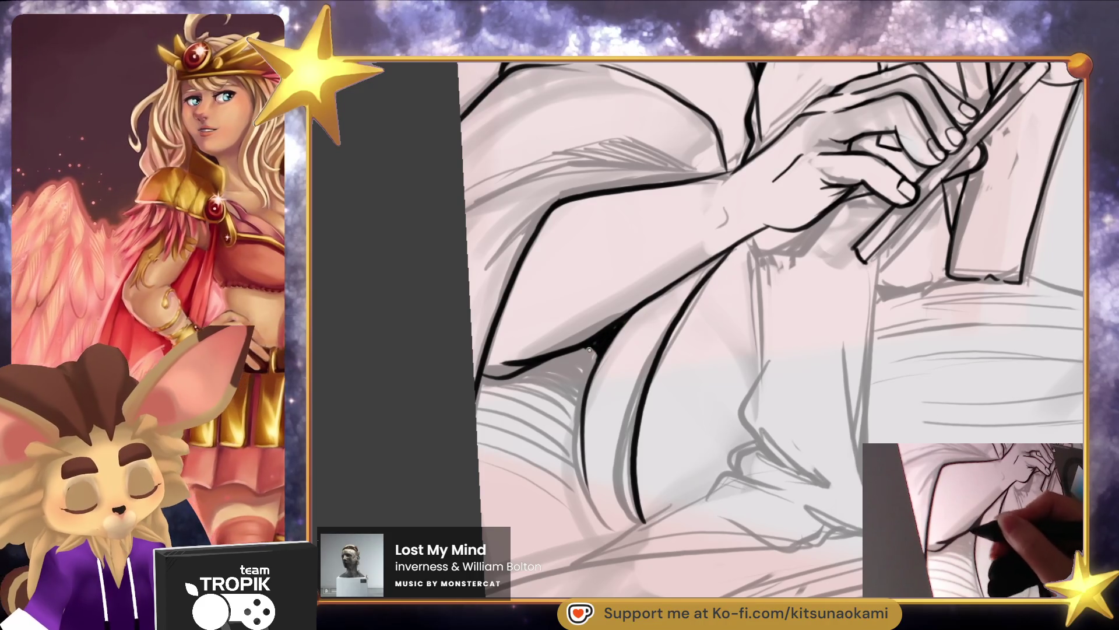
mouse_move(714, 173)
left_mouse_down()
mouse_move(726, 304)
mouse_move(574, 299)
mouse_move(484, 327)
left_mouse_up()
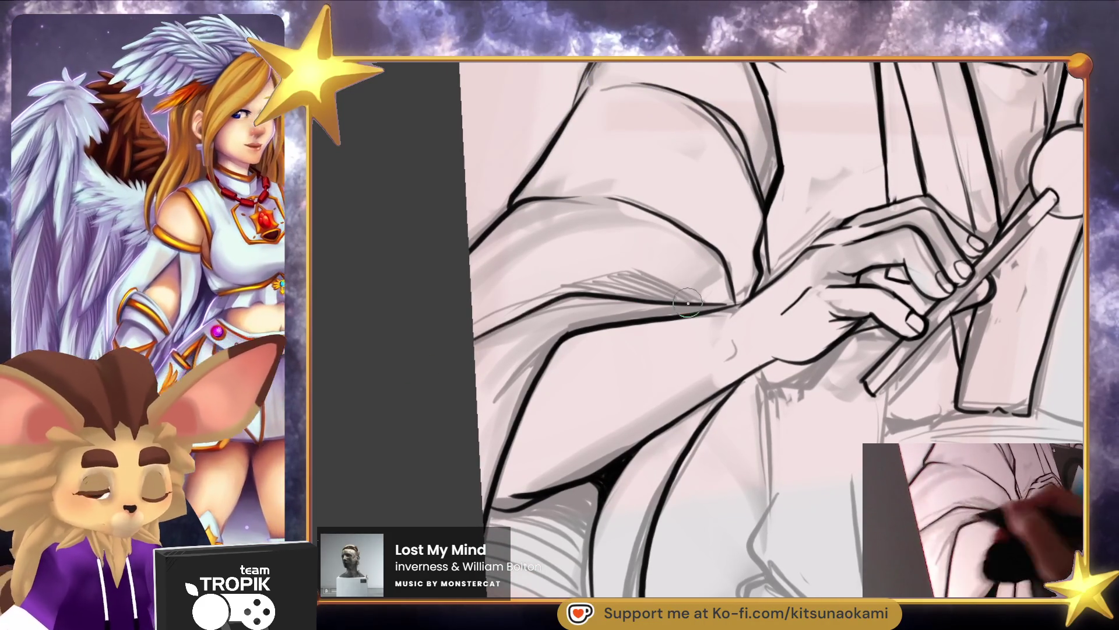
left_click_drag(600, 272, 475, 335)
key("ctrl+z")
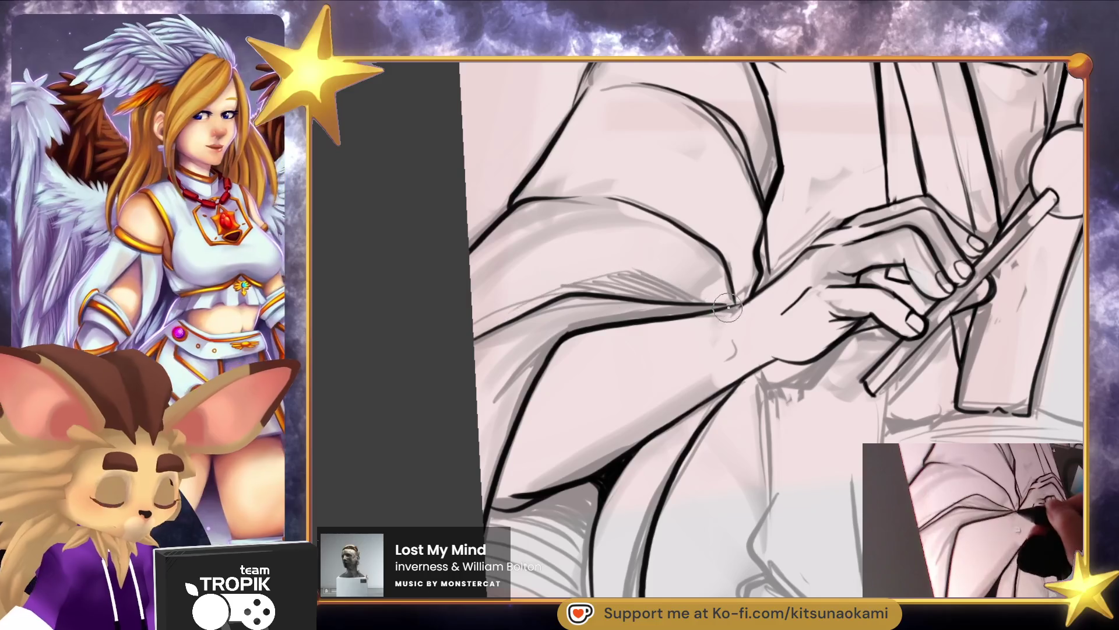
mouse_move(685, 315)
left_mouse_down()
mouse_move(702, 400)
mouse_move(649, 321)
left_mouse_up()
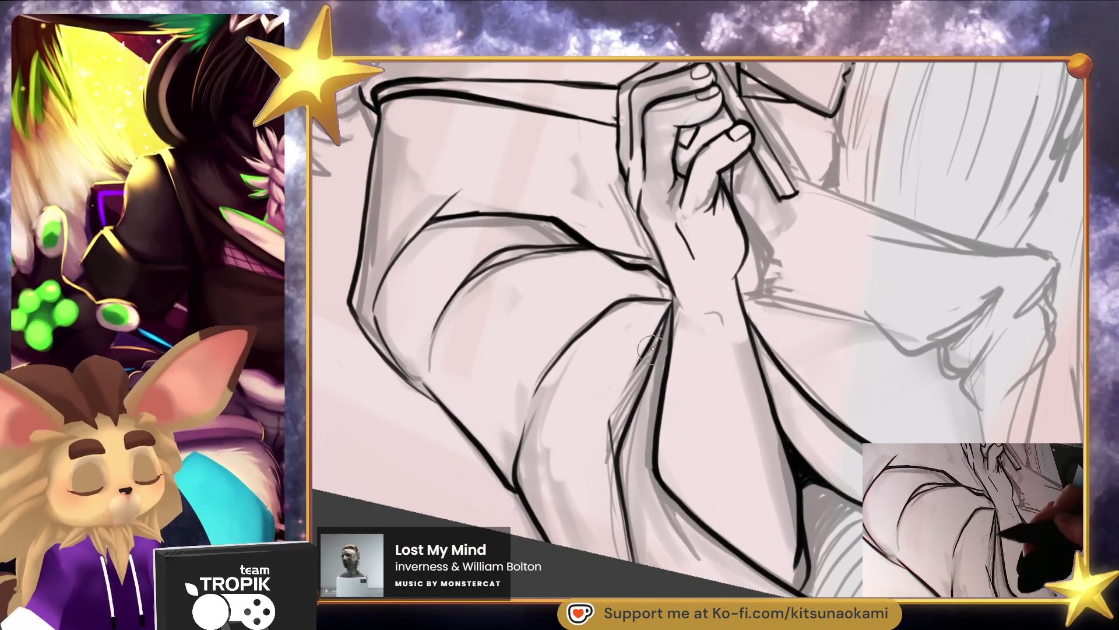
Darken the forearm outline, add a line below it and redraw the curved forearm contour
left_click_drag(660, 327, 621, 436)
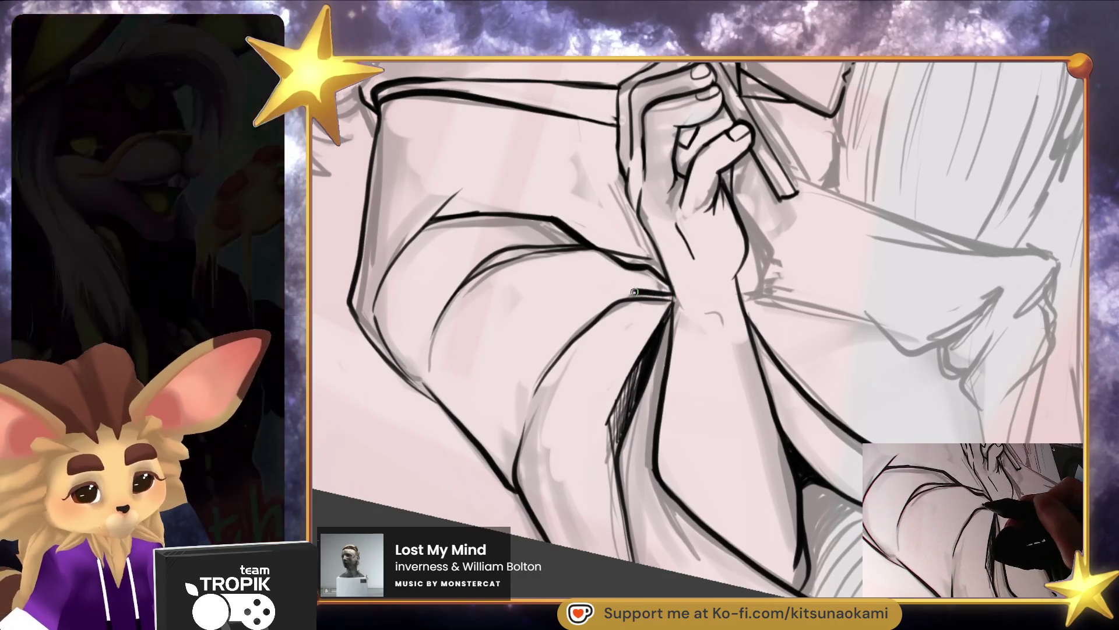
mouse_move(649, 296)
left_mouse_down()
mouse_move(675, 298)
mouse_move(541, 392)
mouse_move(589, 330)
mouse_move(524, 432)
mouse_move(564, 371)
mouse_move(544, 431)
mouse_move(578, 464)
mouse_move(621, 561)
mouse_move(605, 378)
mouse_move(616, 462)
left_mouse_up()
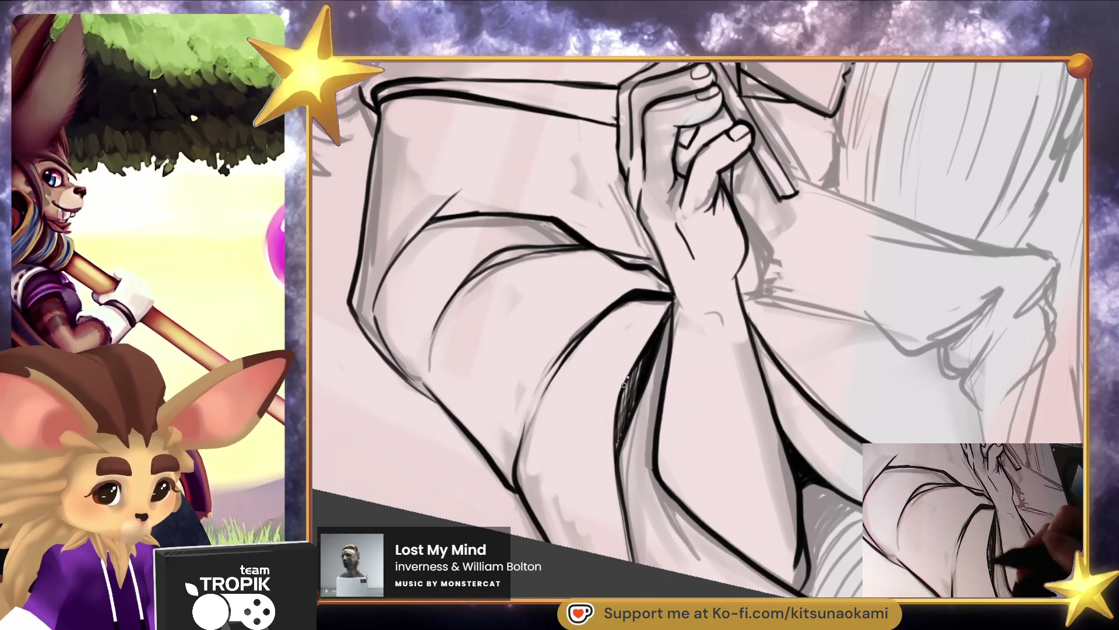
scroll(620, 398, "down", 5)
scroll(569, 350, "up", 5)
mouse_move(569, 350)
left_mouse_down()
mouse_move(545, 409)
mouse_move(607, 309)
mouse_move(594, 306)
mouse_move(664, 280)
mouse_move(586, 298)
left_mouse_up()
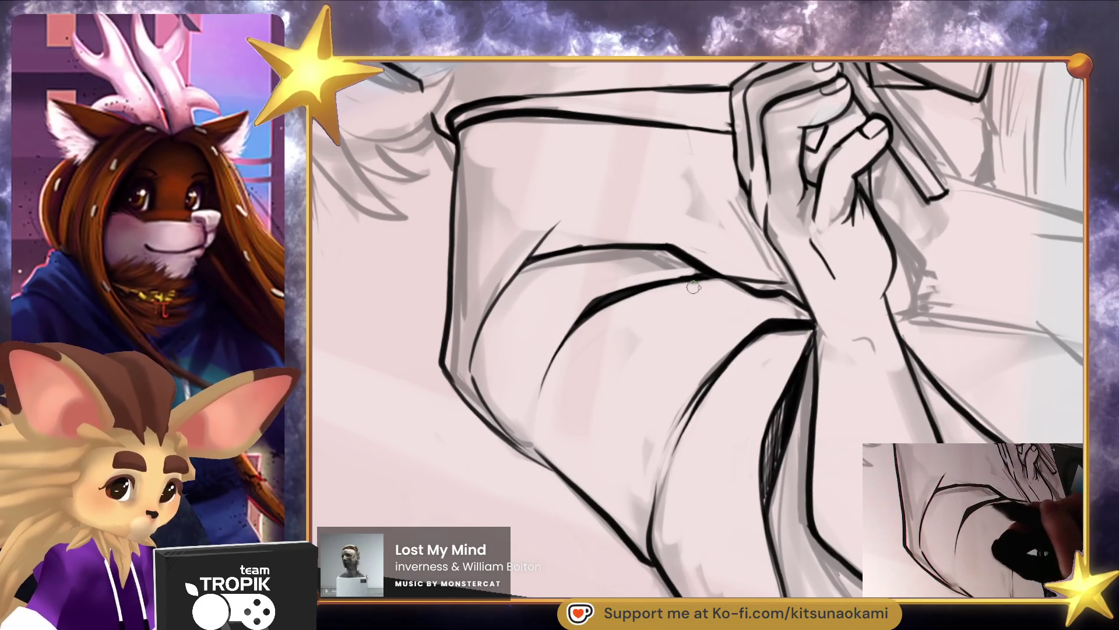
scroll(640, 457, "down", 5)
scroll(816, 385, "up", 5)
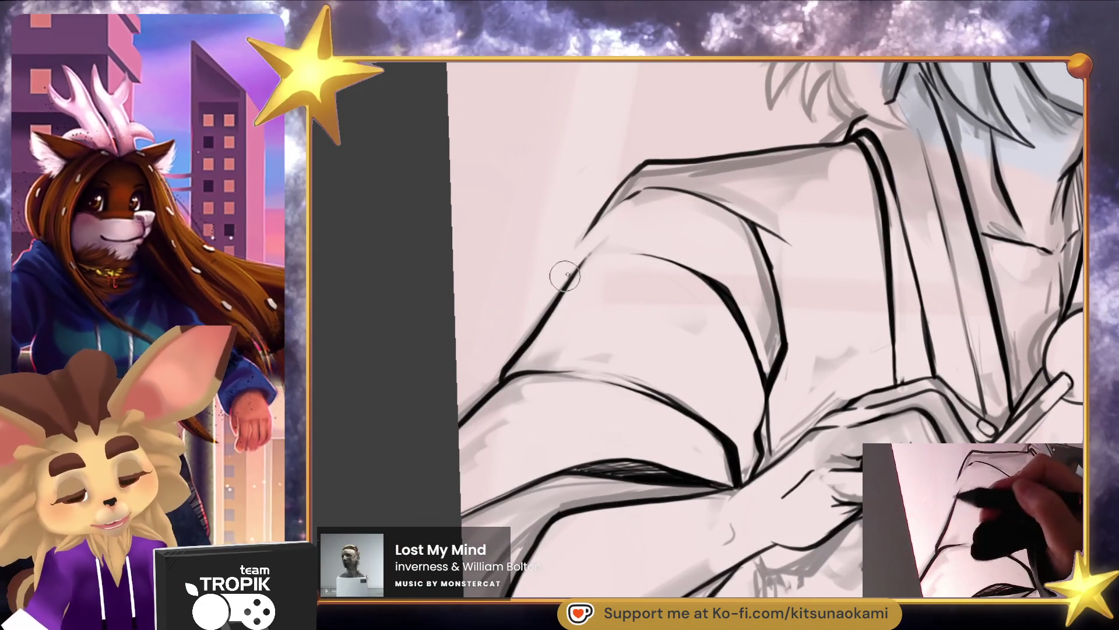
Re-ink the arm outline darker, then zoom out to the tops of both characters' heads
mouse_move(598, 227)
left_mouse_down()
mouse_move(540, 315)
mouse_move(603, 214)
mouse_move(676, 178)
left_mouse_up()
scroll(825, 511, "down", 5)
scroll(825, 511, "up", 4)
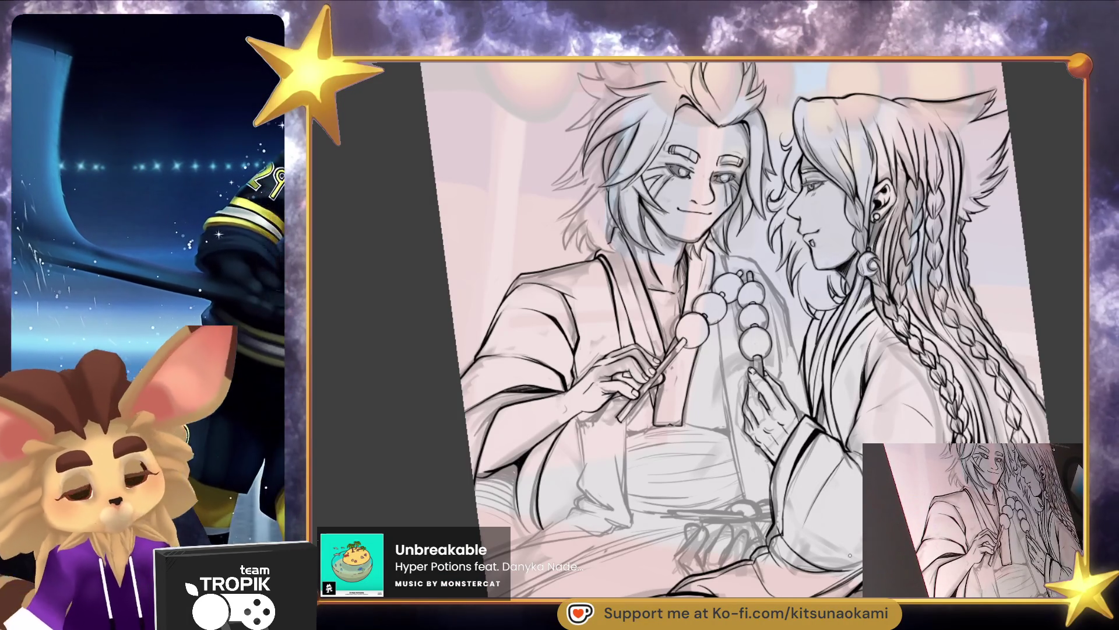
scroll(835, 370, "up", 5)
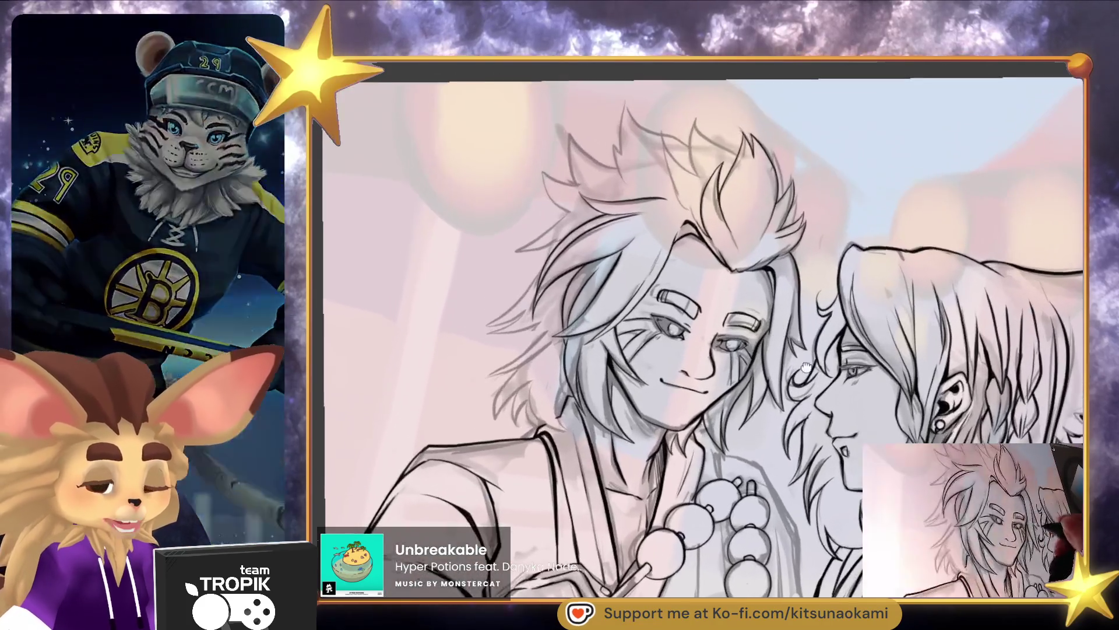
left_click_drag(805, 368, 784, 394)
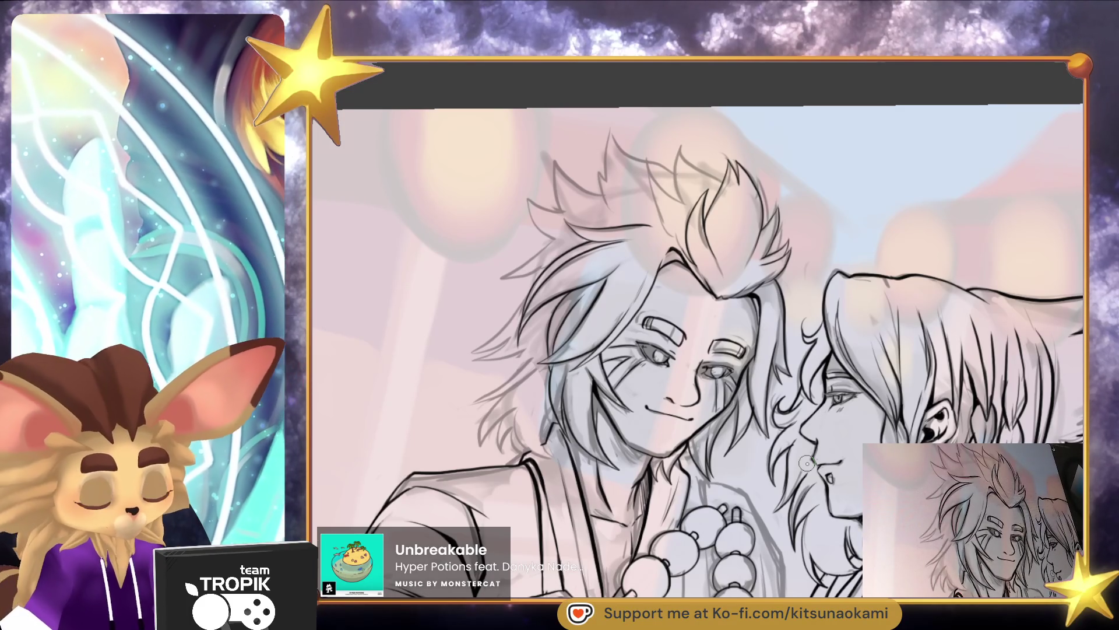
scroll(633, 431, "up", 4)
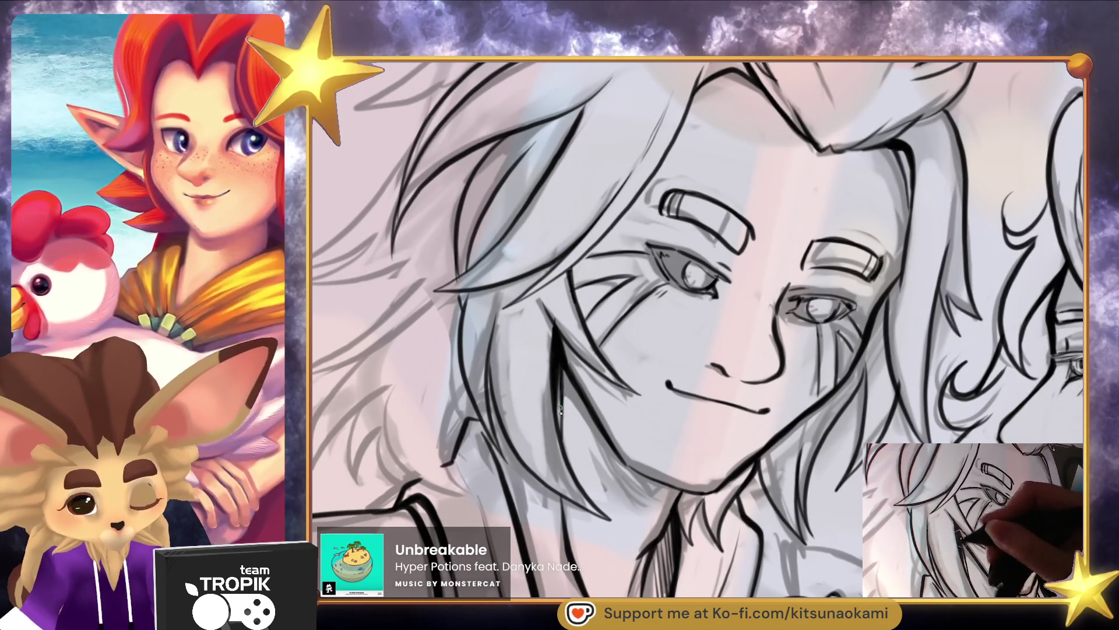
left_click_drag(583, 352, 814, 391)
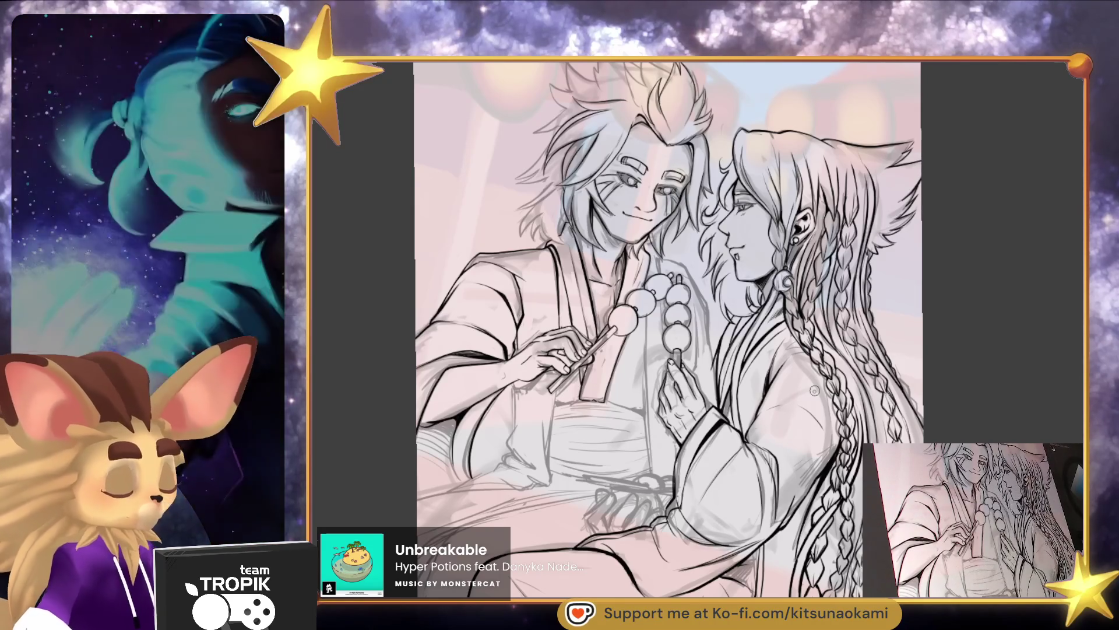
left_click_drag(814, 390, 839, 373)
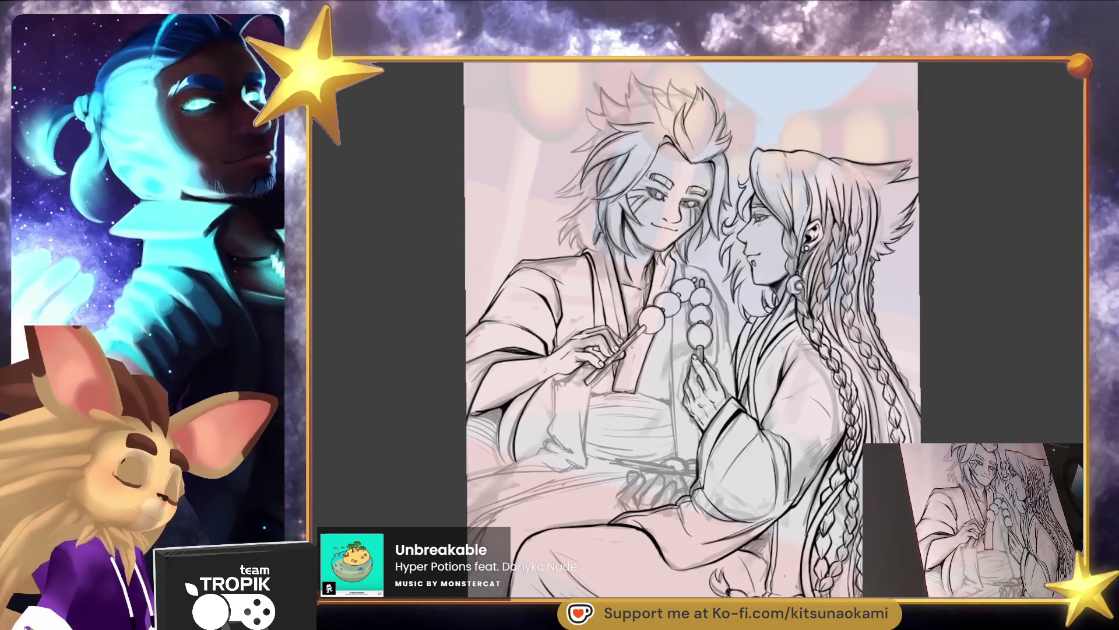
scroll(729, 330, "up", 2)
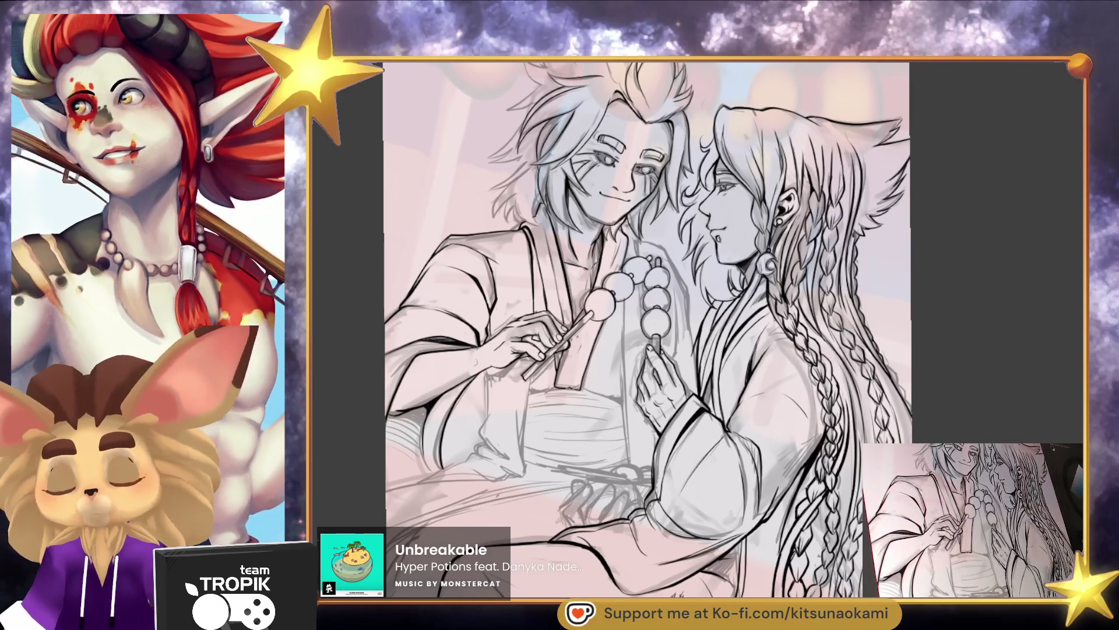
scroll(693, 320, "up", 2)
scroll(693, 320, "up", 5)
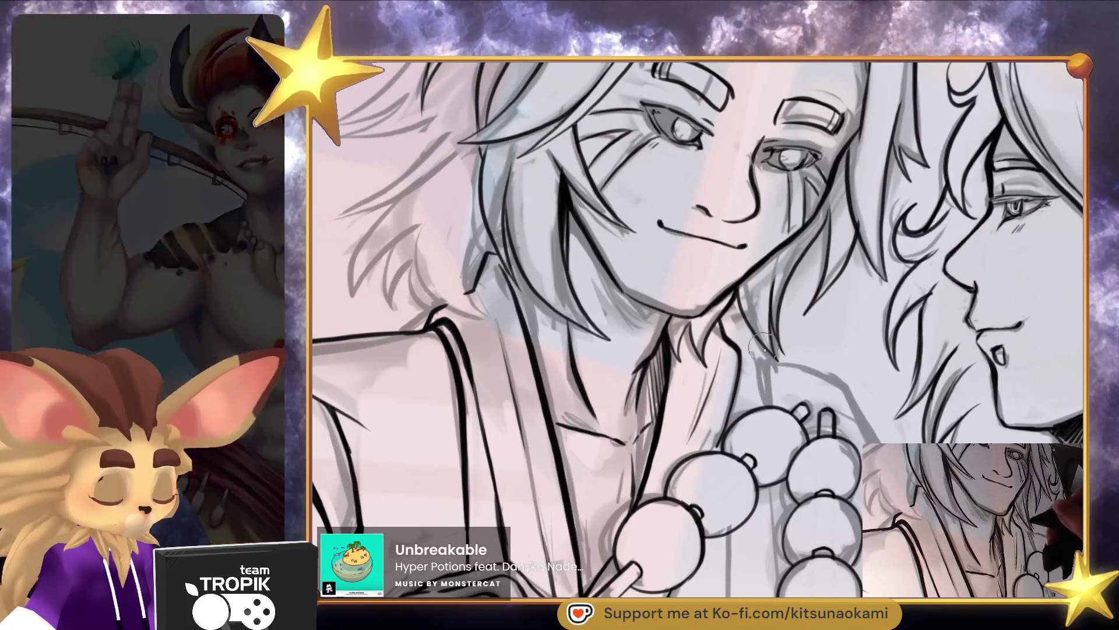
mouse_move(765, 326)
left_mouse_down()
mouse_move(726, 346)
mouse_move(848, 294)
left_mouse_up()
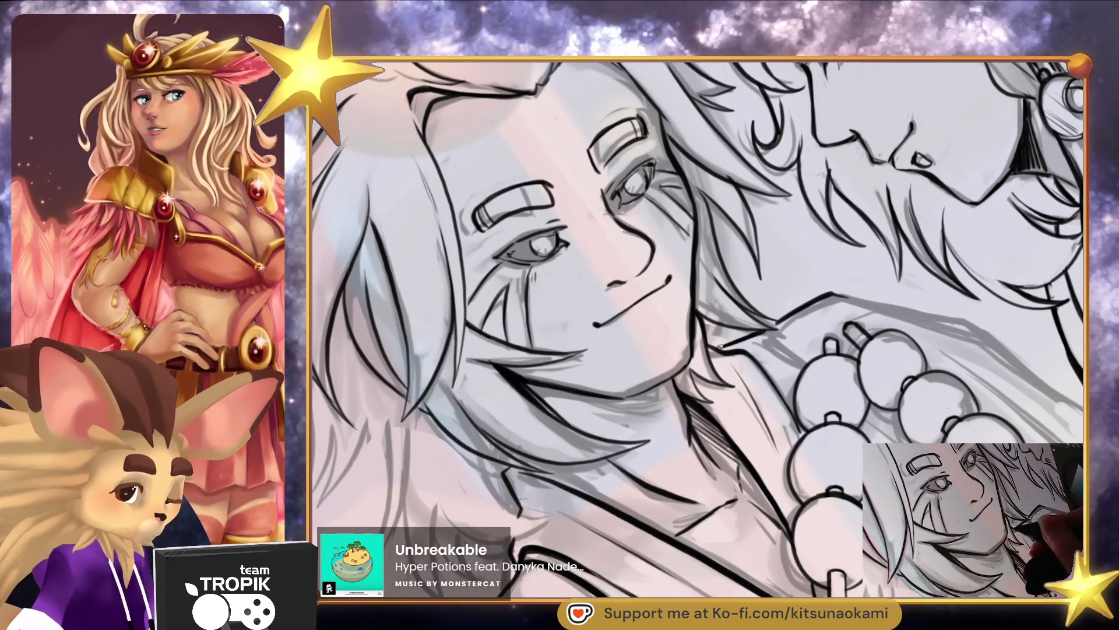
mouse_move(829, 296)
left_mouse_down()
mouse_move(690, 258)
mouse_move(822, 289)
left_mouse_up()
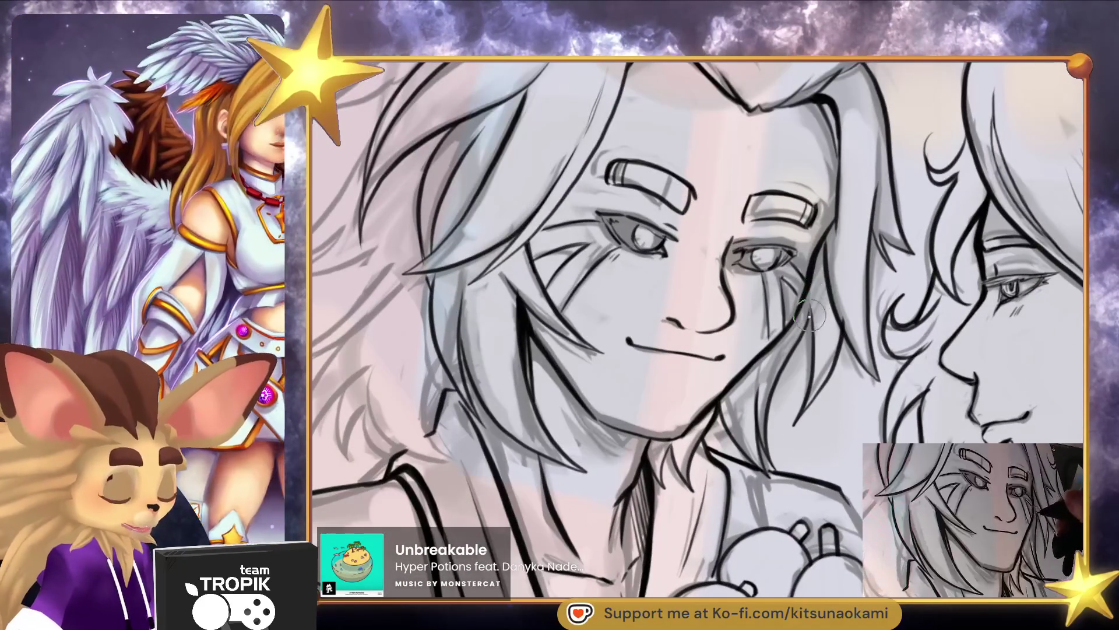
mouse_move(810, 375)
left_mouse_down()
mouse_move(720, 251)
mouse_move(750, 248)
left_mouse_up()
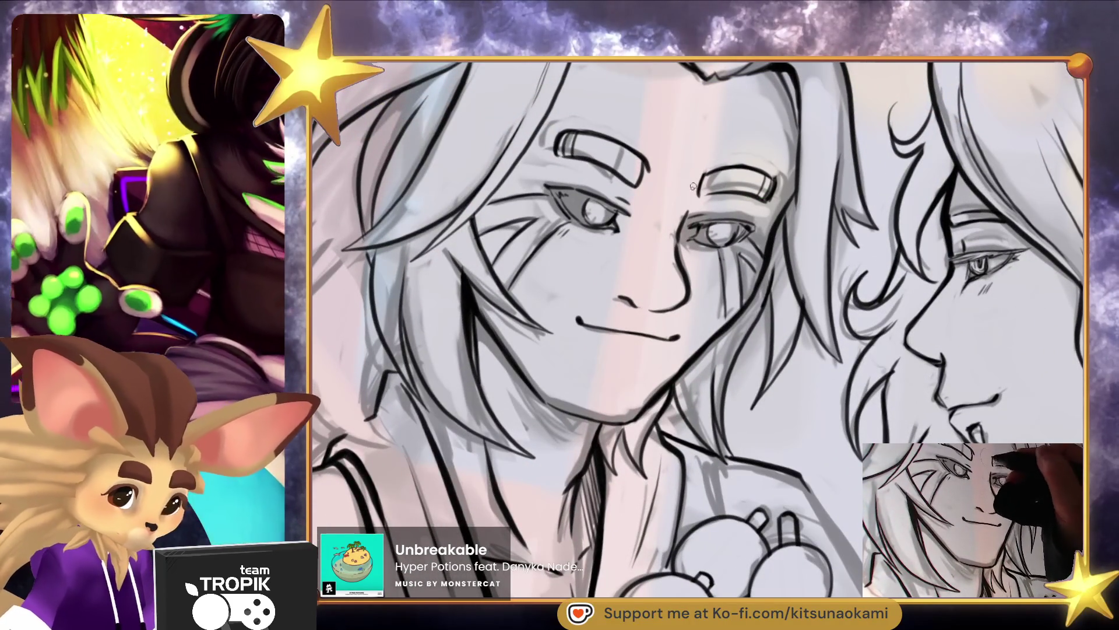
left_click_drag(751, 308, 576, 261)
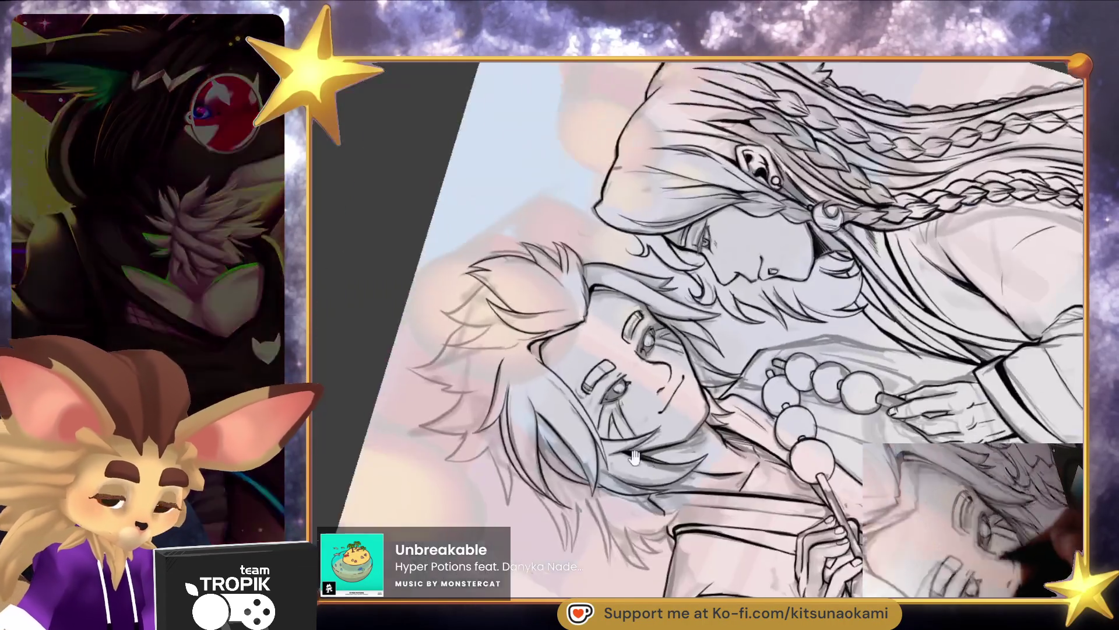
mouse_move(644, 296)
left_mouse_down()
mouse_move(703, 568)
mouse_move(729, 291)
mouse_move(856, 490)
mouse_move(839, 478)
left_mouse_up()
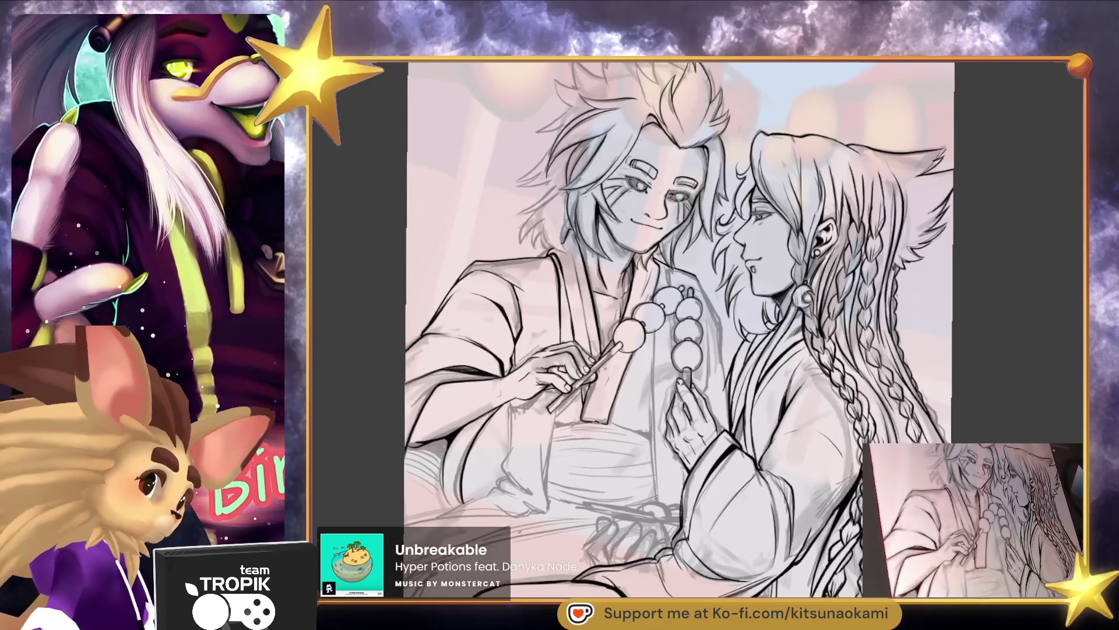
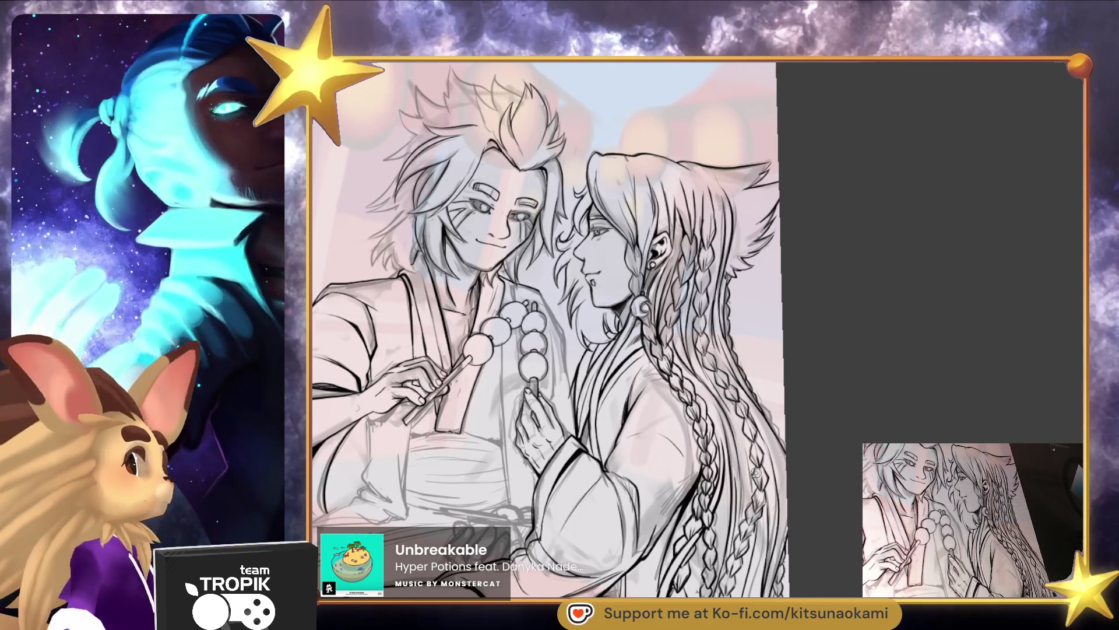
Zoom in on the area around the dango, the girl's eye and the man's hair
left_click_drag(768, 415, 859, 447)
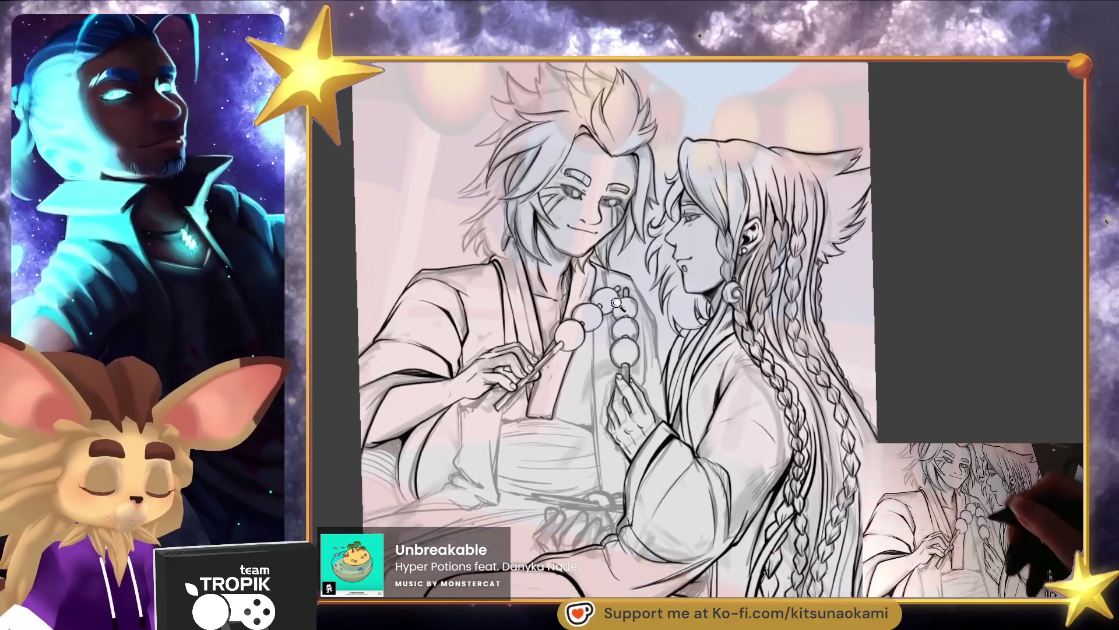
scroll(613, 221, "up", 5)
left_click_drag(614, 221, 614, 180)
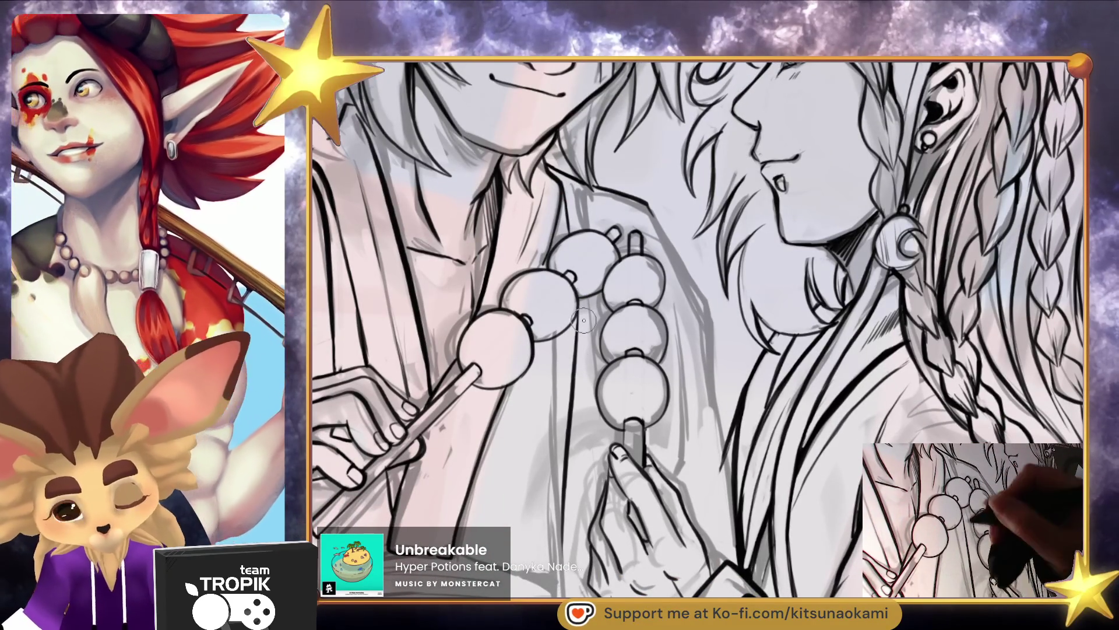
left_click_drag(559, 214, 560, 248)
left_click(559, 248)
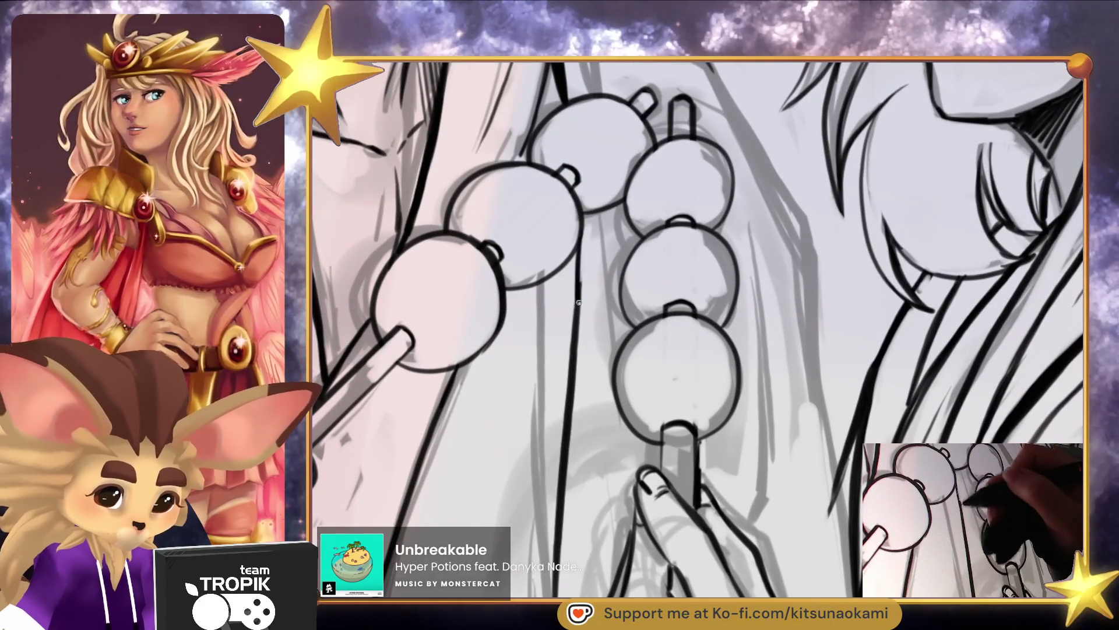
scroll(578, 299, "up", 3)
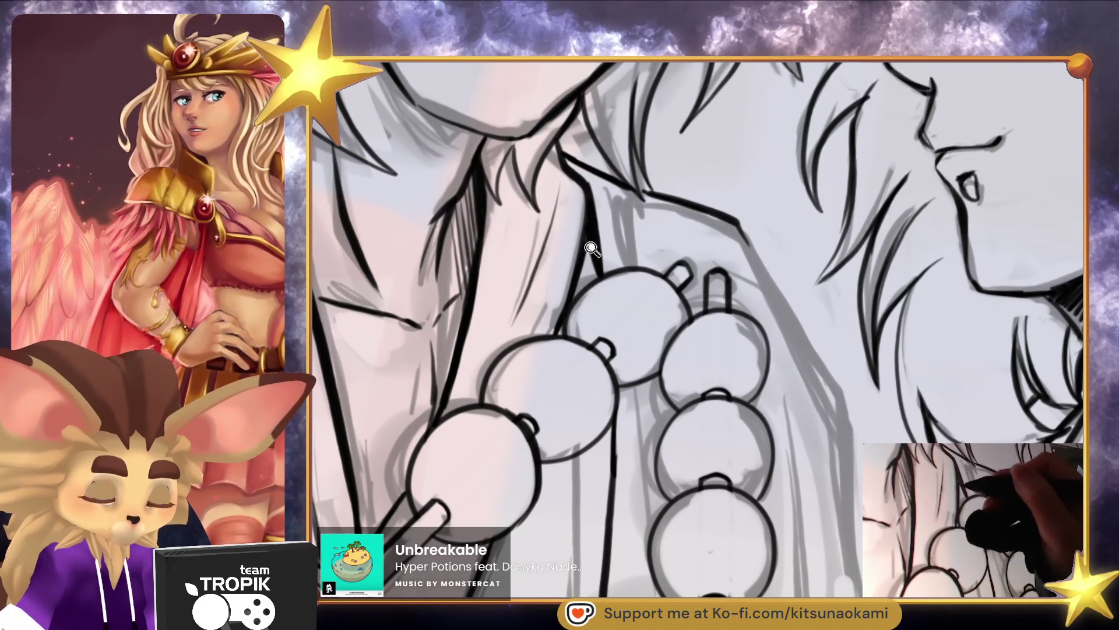
scroll(588, 250, "down", 3)
scroll(589, 251, "down", 5)
scroll(573, 260, "up", 3)
scroll(618, 350, "down", 3)
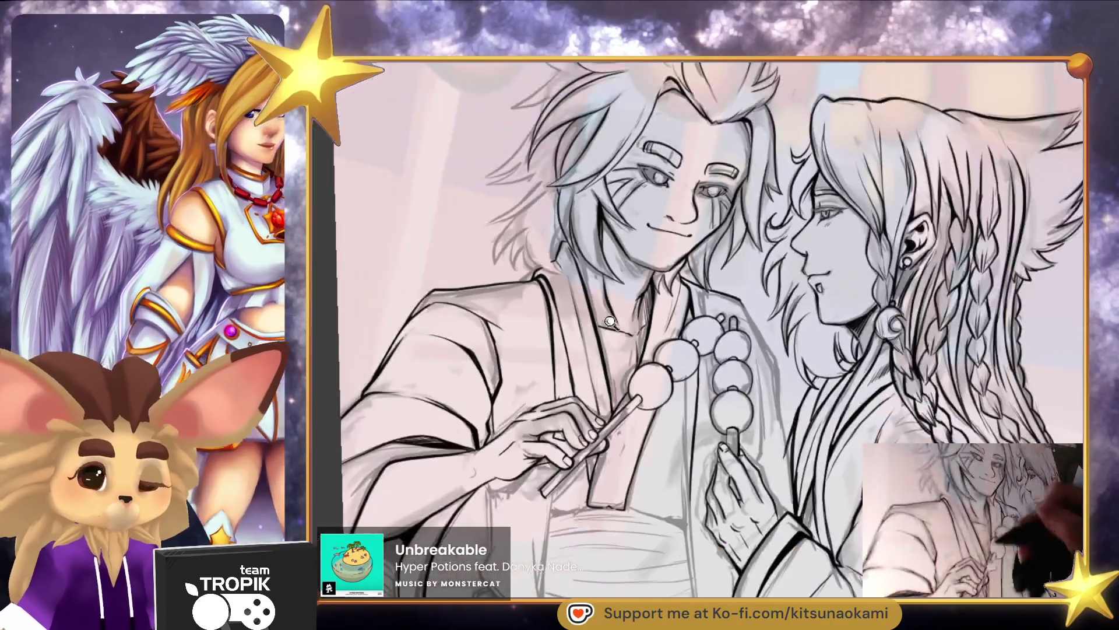
scroll(536, 205, "up", 5)
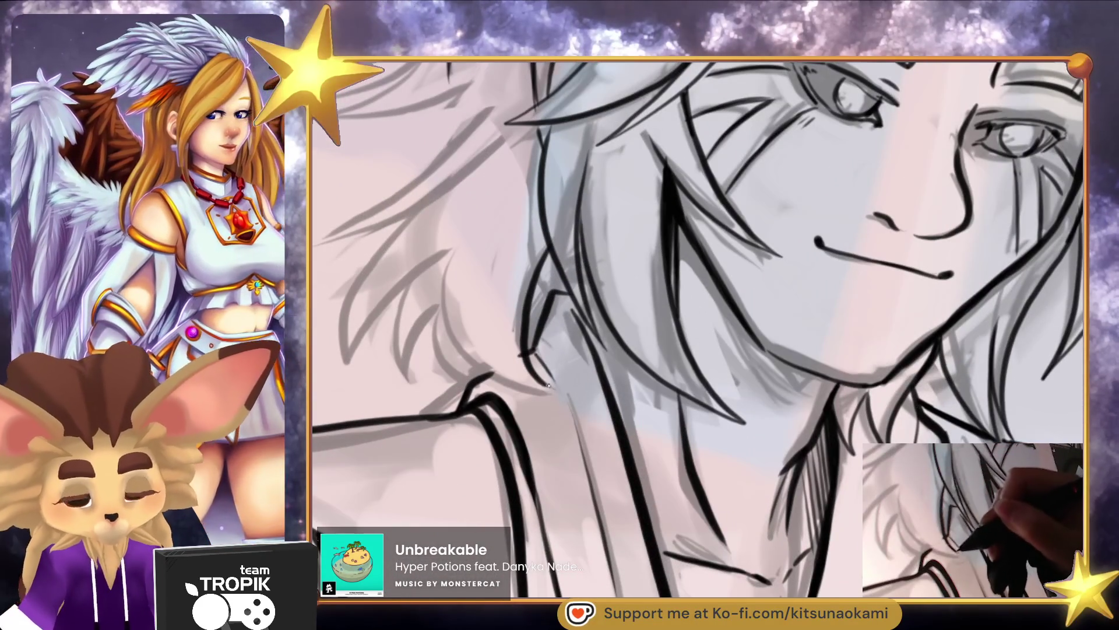
Brush several loose strands into the man's hair
left_click_drag(547, 384, 458, 230)
left_click_drag(490, 309, 533, 369)
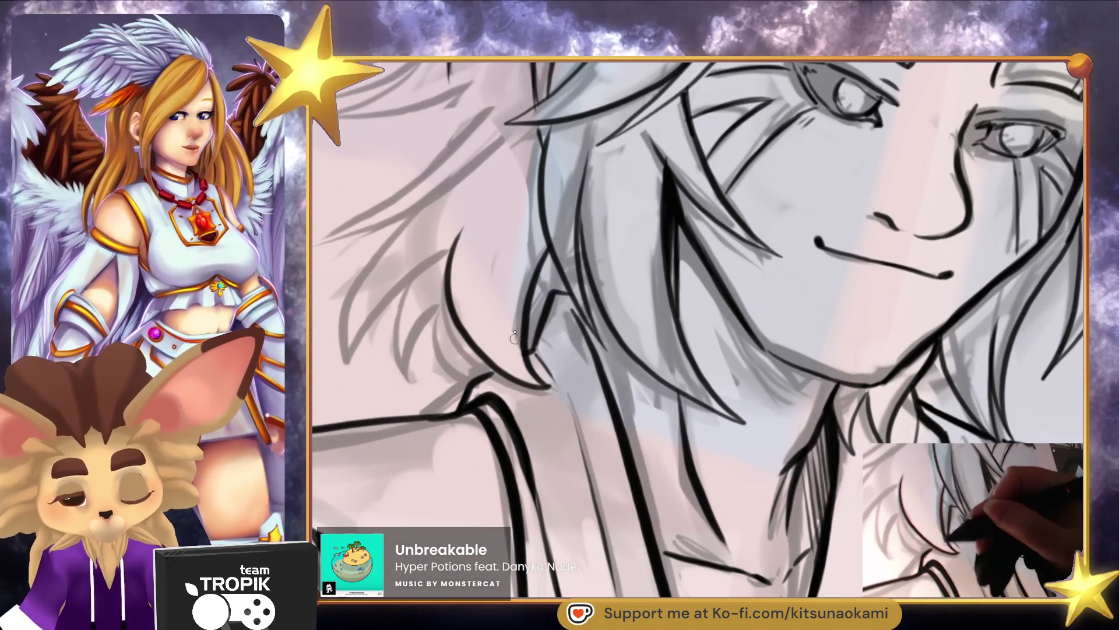
left_click_drag(492, 224, 443, 306)
left_click_drag(462, 233, 440, 393)
key("space")
left_click_drag(666, 354, 651, 392)
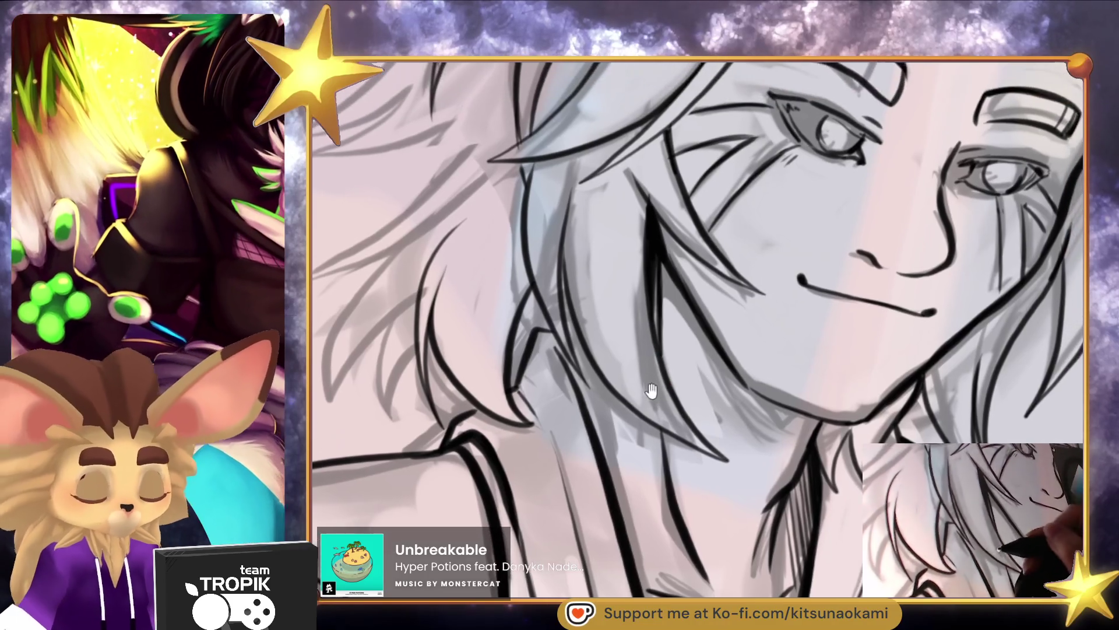
scroll(651, 393, "down", 3)
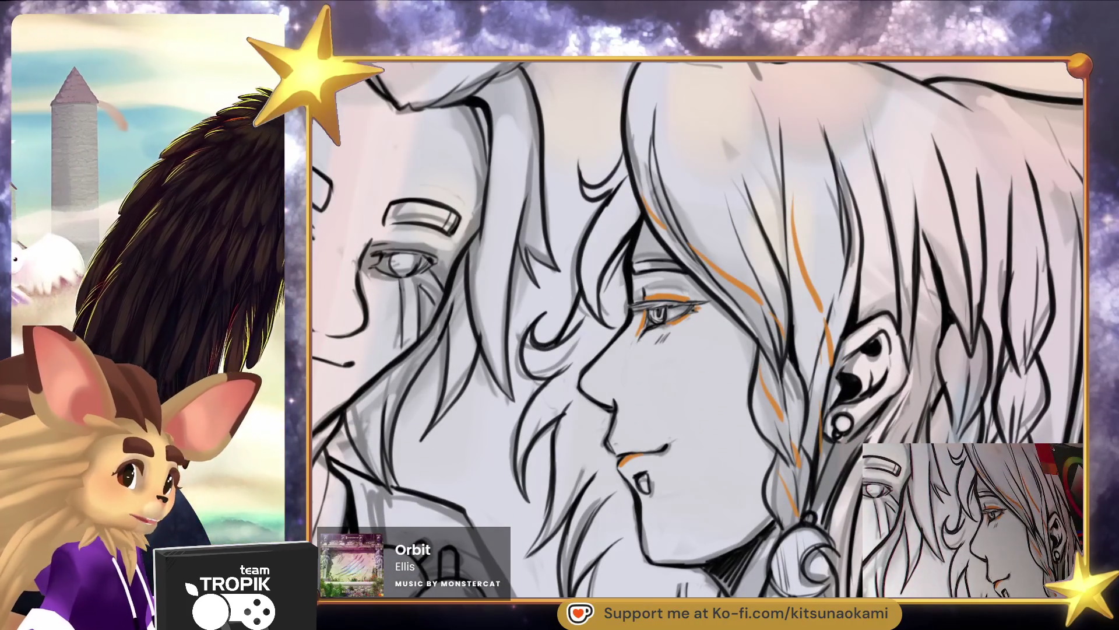
Paint a short red stroke across the girl's upper eyelid
left_click_drag(647, 298, 690, 300)
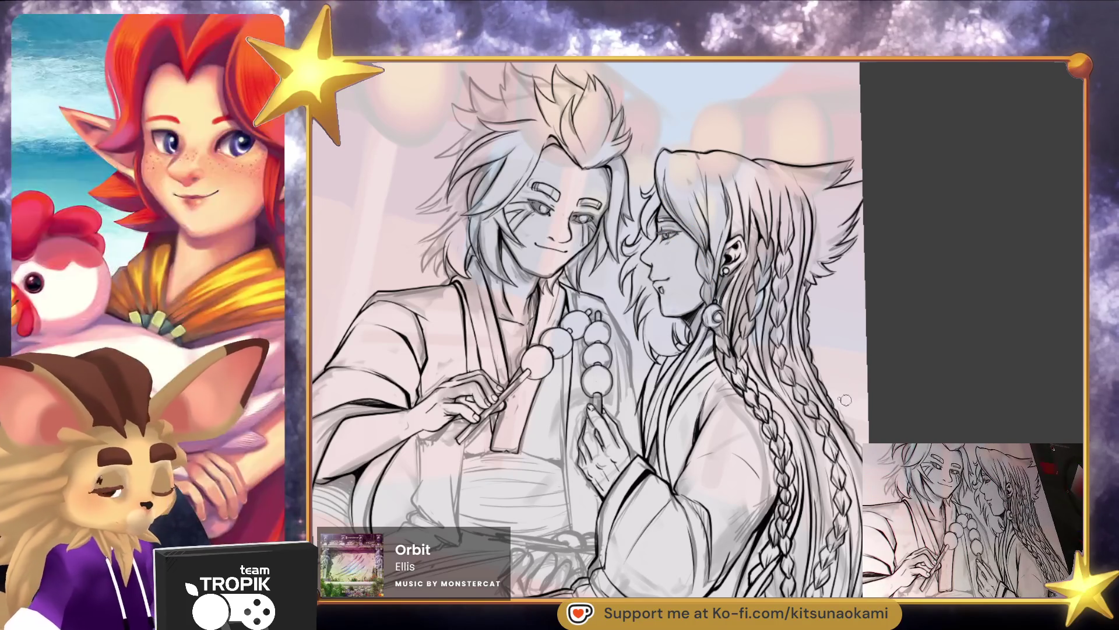
scroll(598, 416, "up", 3)
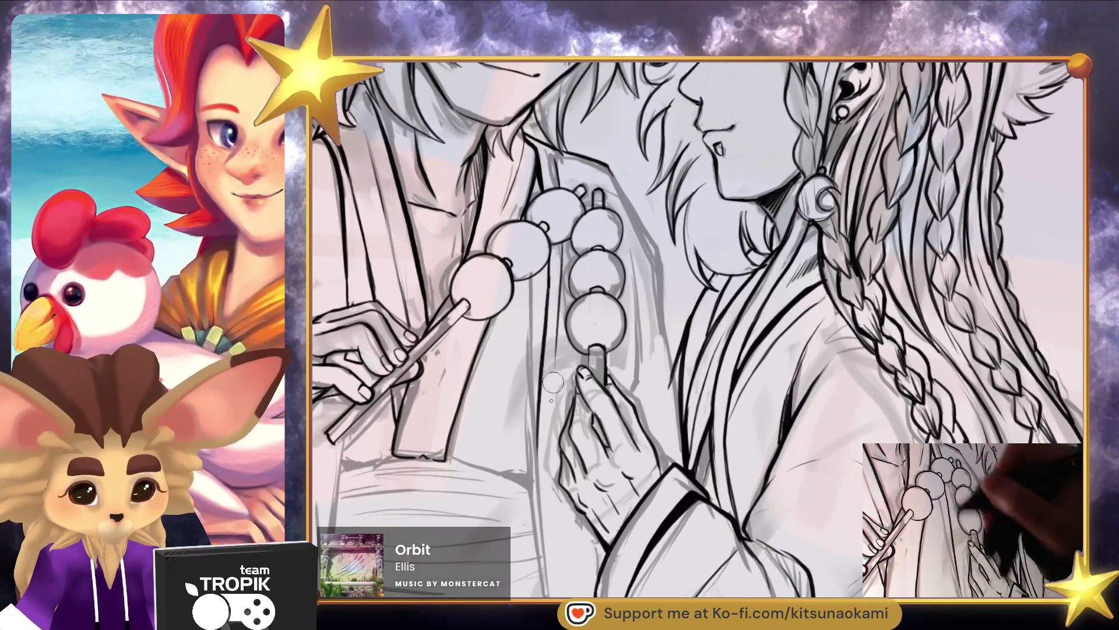
Ink dark vertical fold lines, including the left fold, on the robe below the hands
mouse_move(581, 484)
left_mouse_down()
mouse_move(567, 353)
mouse_move(525, 415)
left_mouse_up()
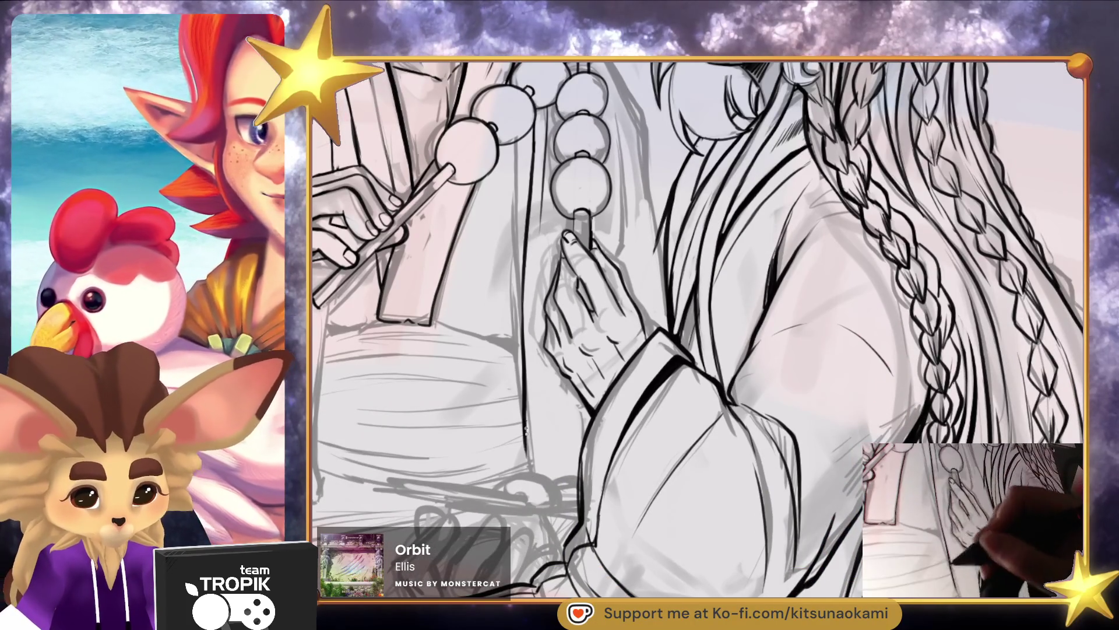
left_click_drag(525, 366, 706, 384)
mouse_move(505, 312)
left_mouse_down()
mouse_move(498, 504)
mouse_move(434, 497)
left_mouse_up()
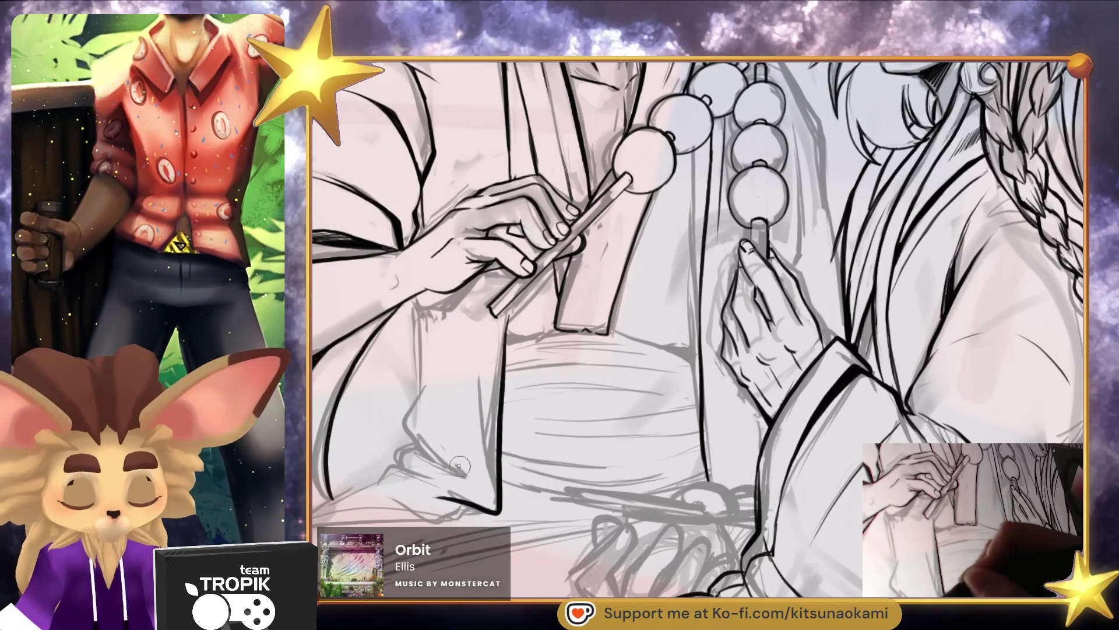
left_click_drag(405, 438, 421, 303)
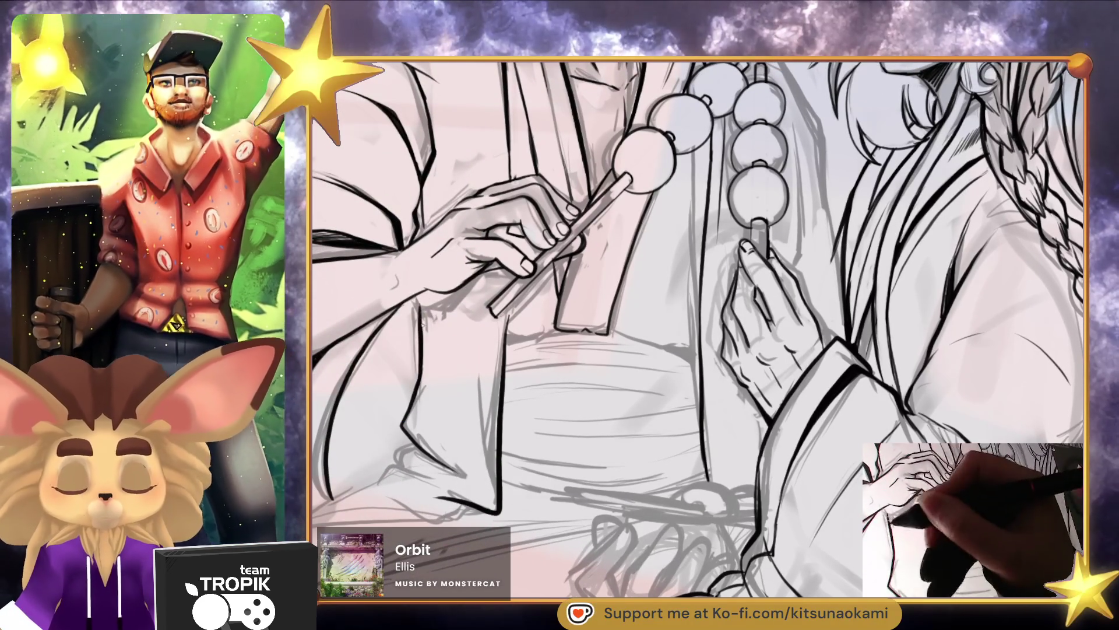
left_click_drag(522, 417, 530, 368)
left_click_drag(484, 289, 500, 428)
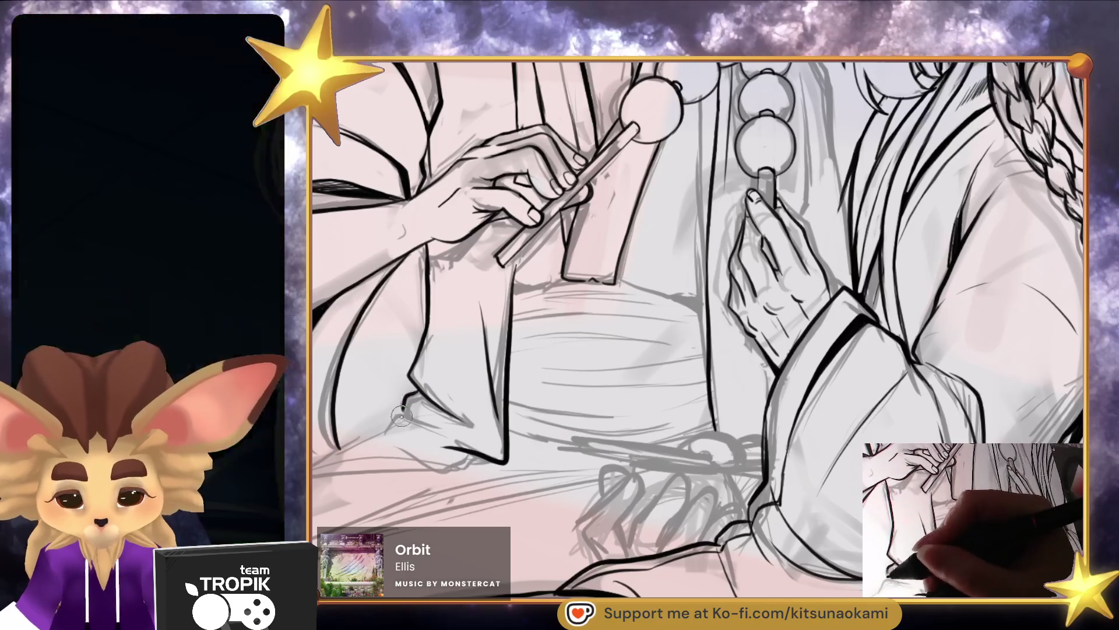
mouse_move(501, 460)
left_mouse_down()
mouse_move(653, 331)
mouse_move(623, 350)
mouse_move(550, 331)
mouse_move(434, 357)
mouse_move(493, 325)
left_mouse_up()
key("ctrl+0")
scroll(641, 349, "up", 5)
left_click_drag(676, 408, 646, 436)
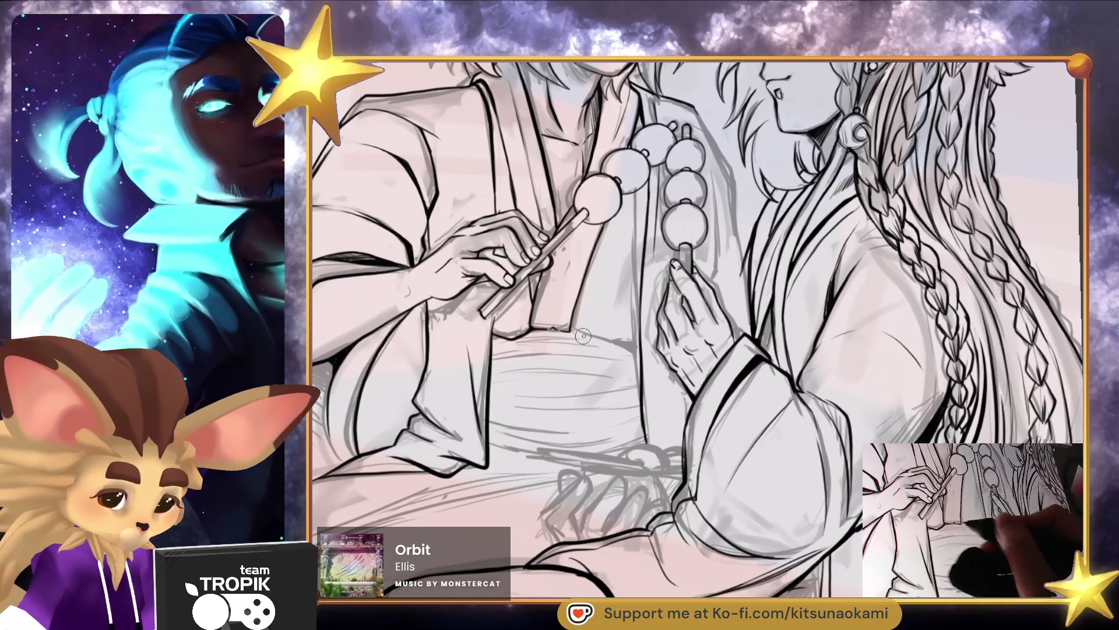
scroll(606, 344, "down", 4)
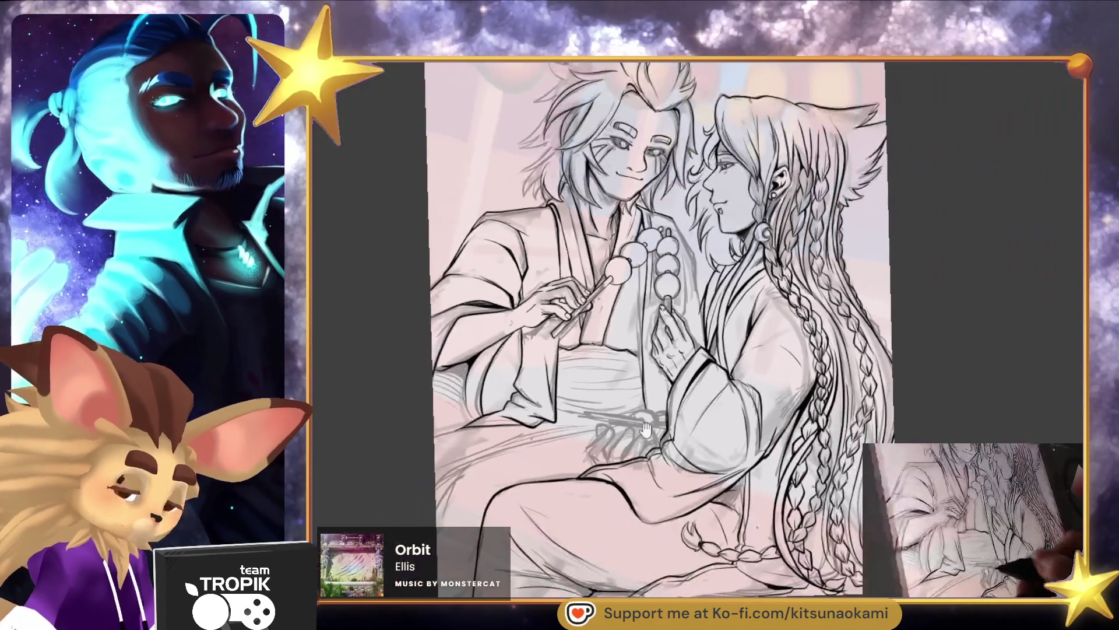
Sketch dark finger outlines, fingertip strokes and a fingernail on the lower lap hand
scroll(729, 408, "up", 1)
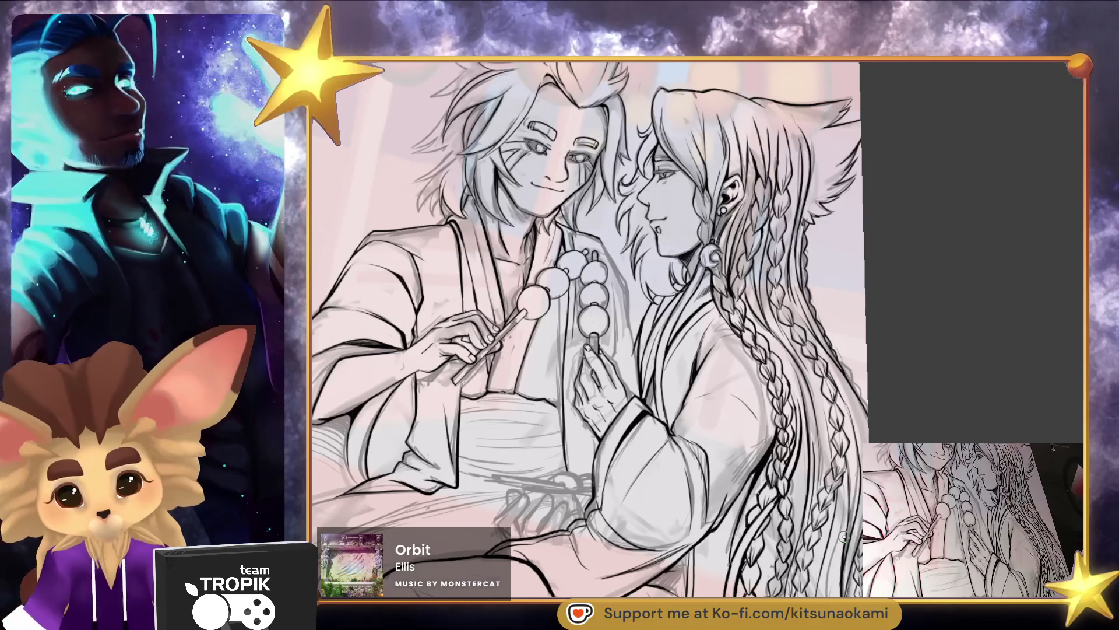
scroll(705, 479, "up", 5)
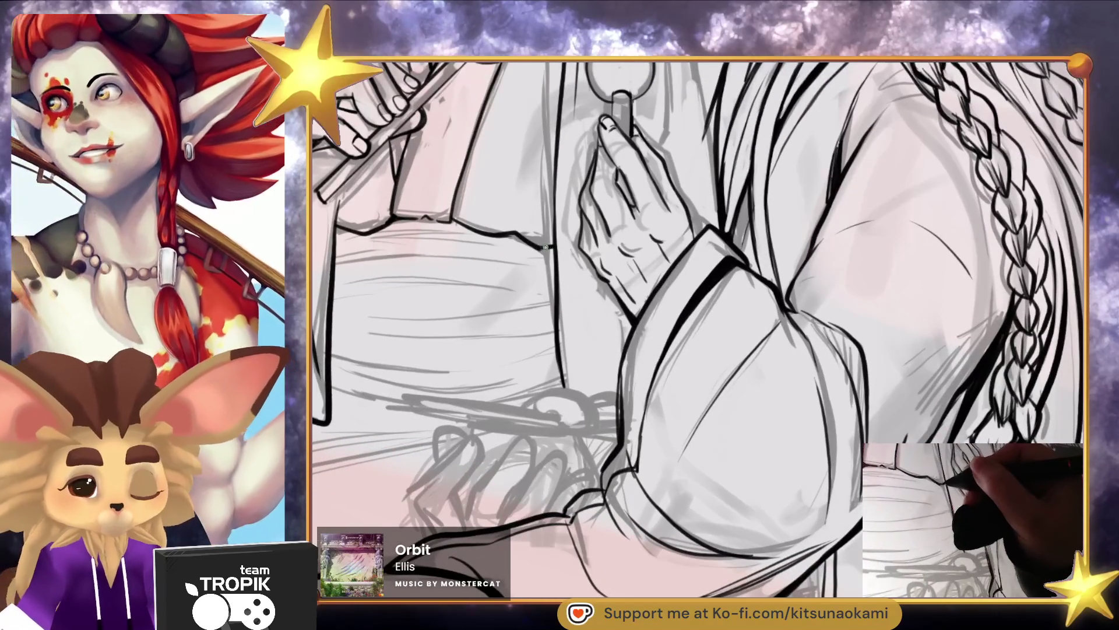
left_click_drag(541, 249, 634, 168)
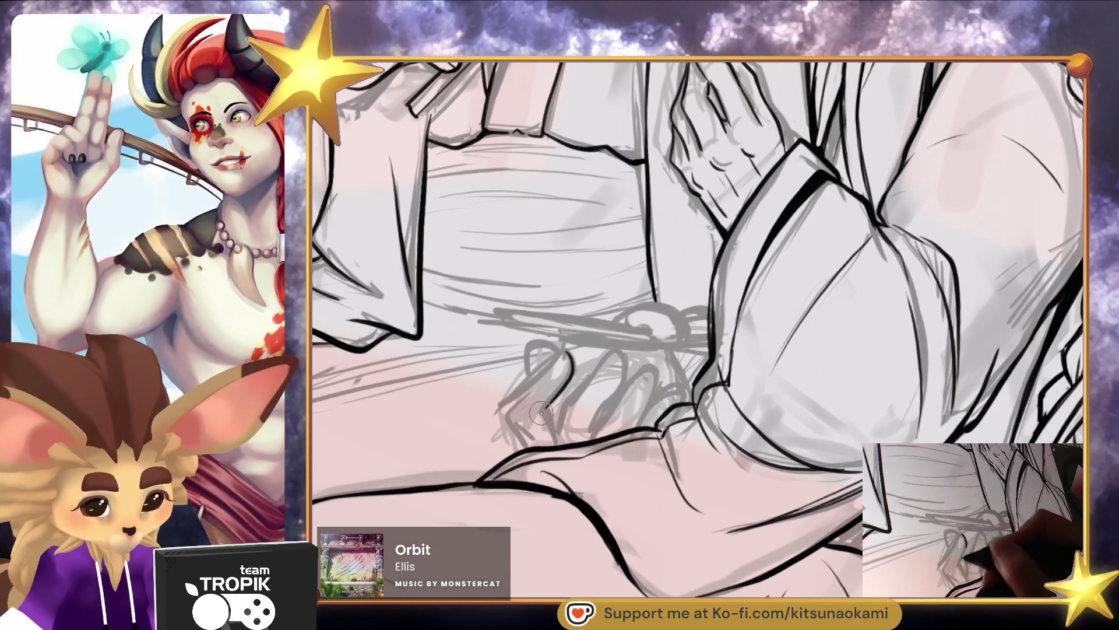
left_click_drag(565, 353, 514, 403)
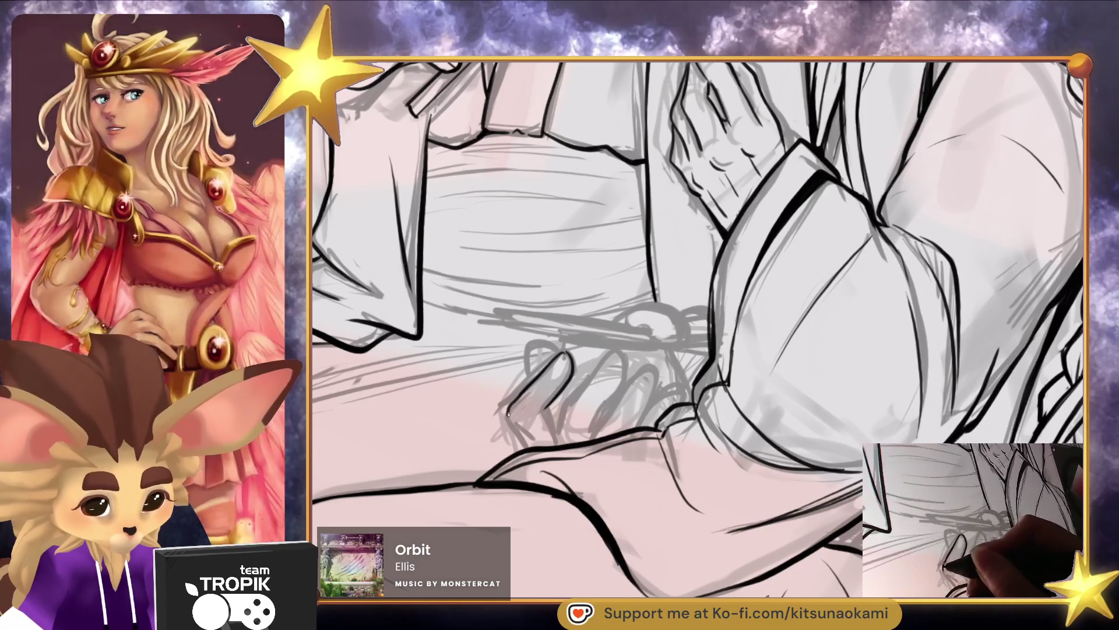
left_click_drag(600, 366, 593, 428)
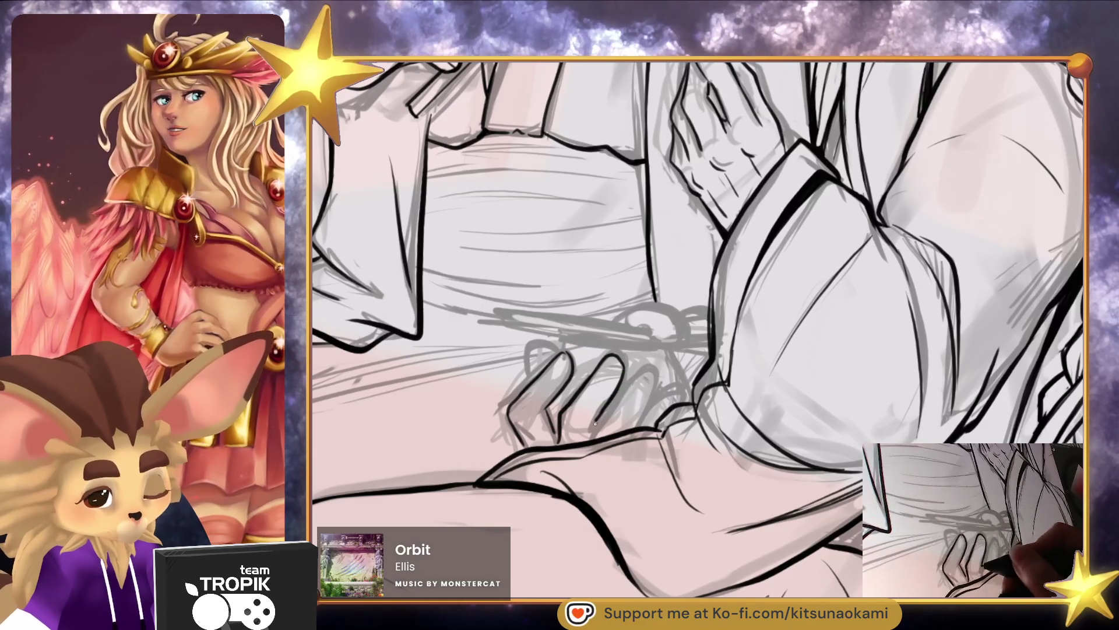
mouse_move(653, 358)
left_mouse_down()
mouse_move(609, 411)
mouse_move(635, 380)
mouse_move(659, 434)
left_mouse_up()
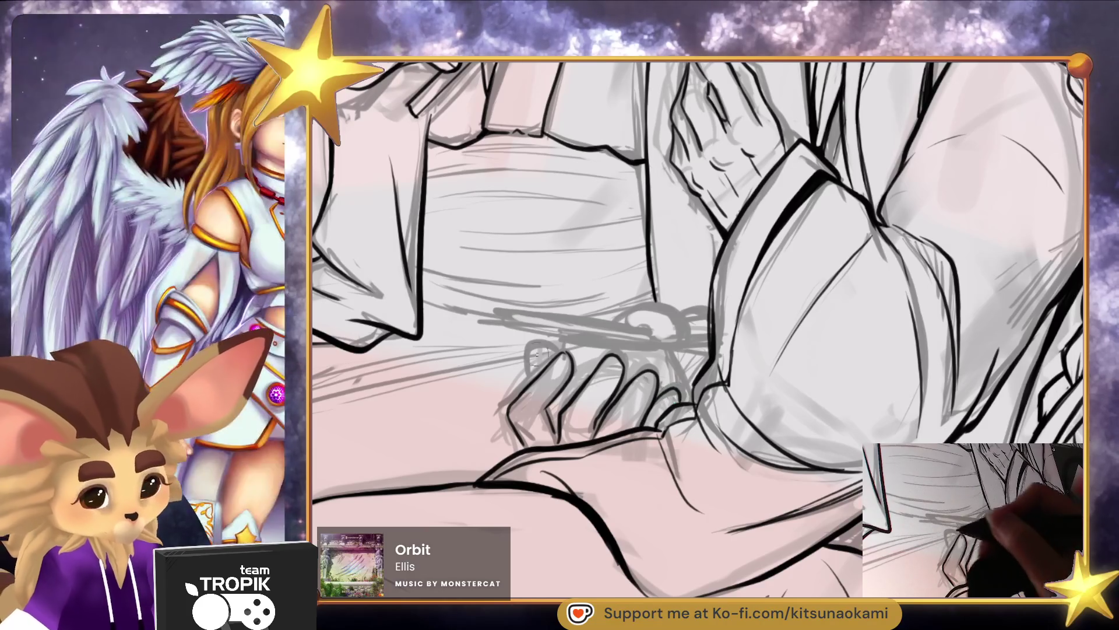
left_click_drag(527, 368, 560, 350)
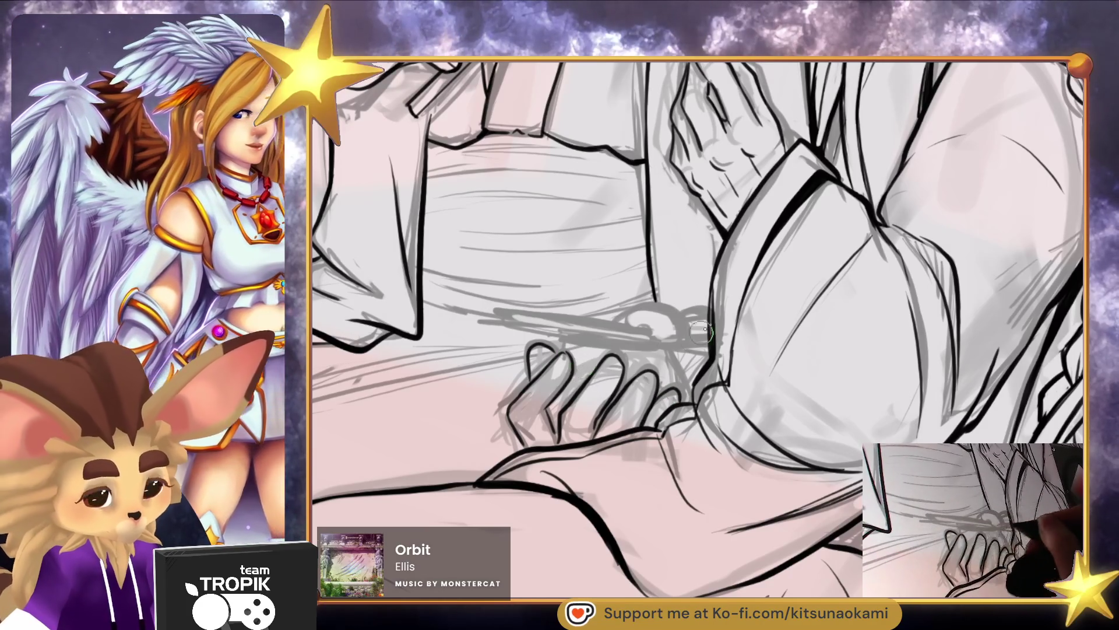
left_click_drag(555, 338, 650, 348)
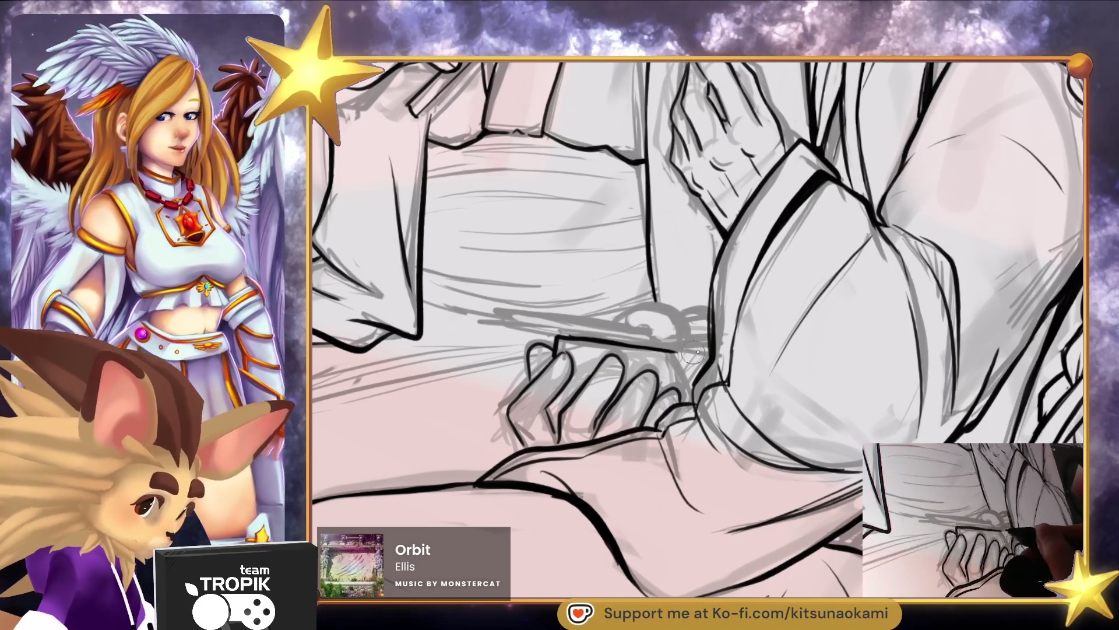
mouse_move(700, 368)
left_mouse_down()
mouse_move(693, 382)
mouse_move(671, 381)
left_mouse_up()
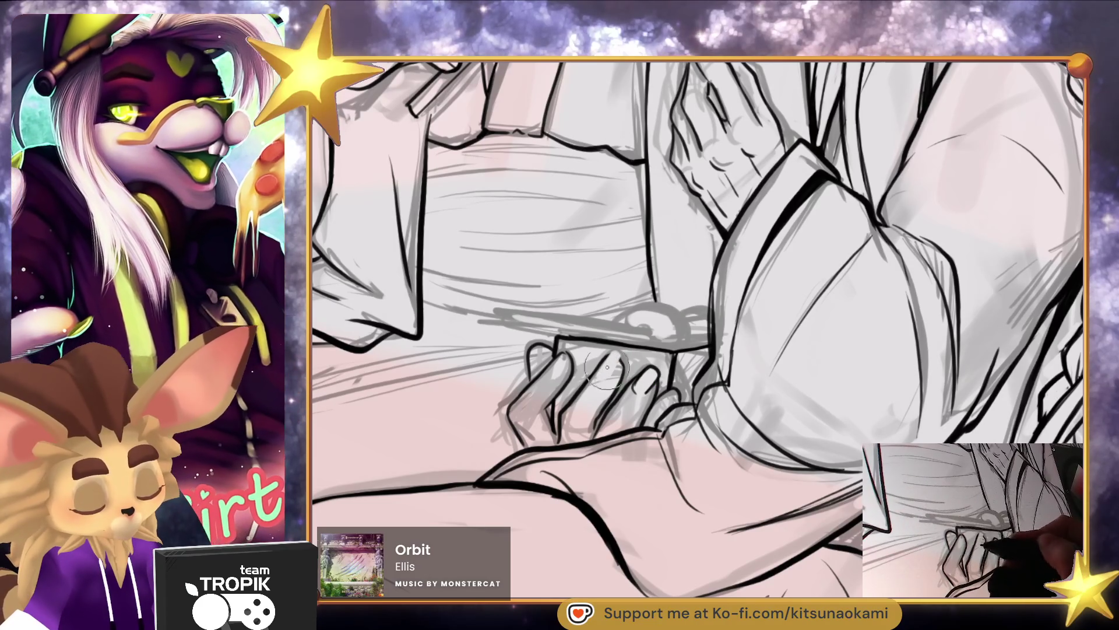
mouse_move(616, 352)
left_mouse_down()
mouse_move(603, 382)
mouse_move(676, 402)
left_mouse_up()
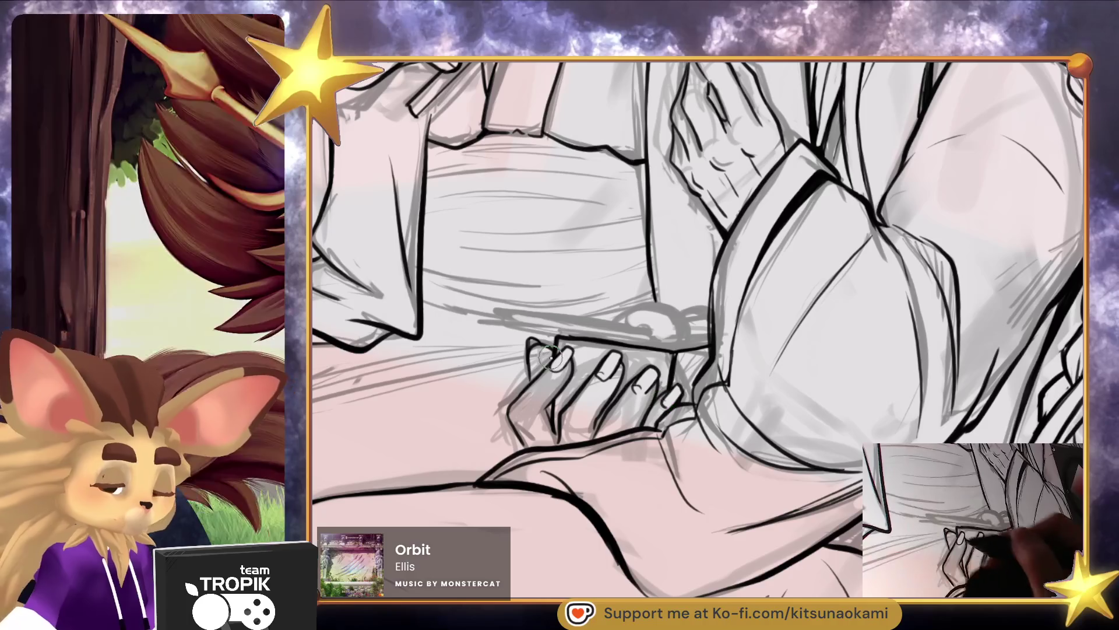
left_click_drag(675, 353, 756, 505)
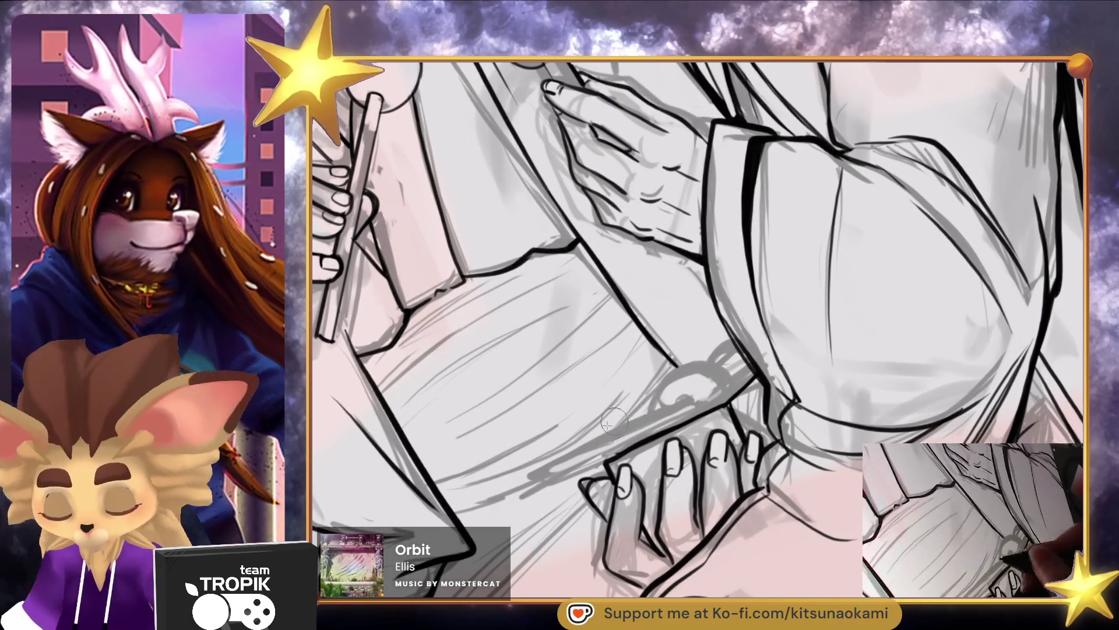
Ink the skewer's round cap, straight edges and tip on the small dango plate
left_click_drag(736, 402, 583, 452)
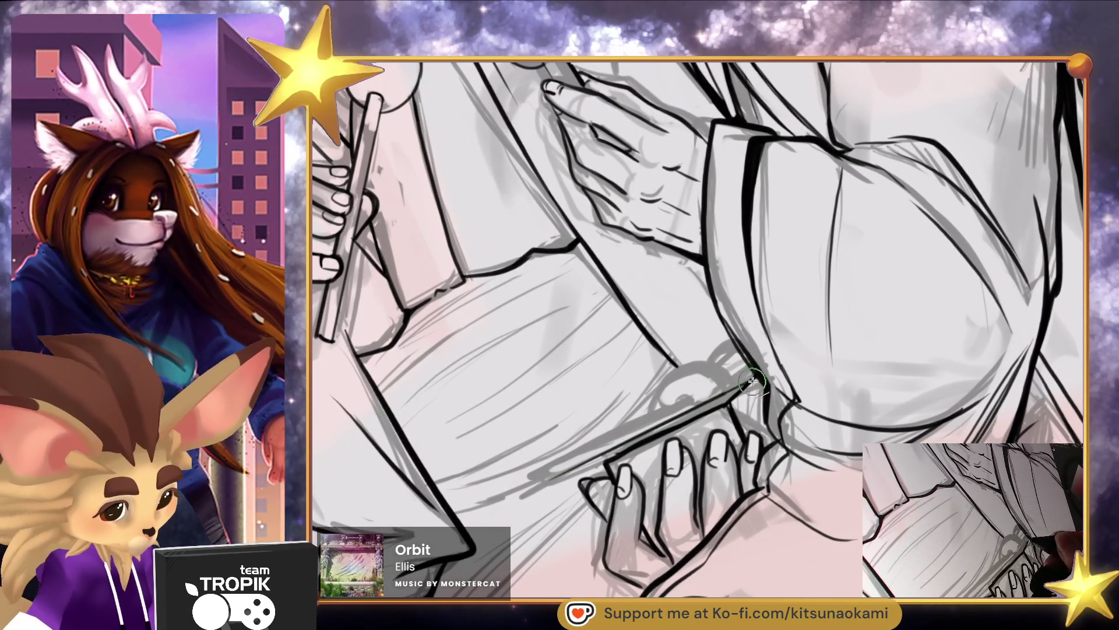
left_click(749, 370, "shift")
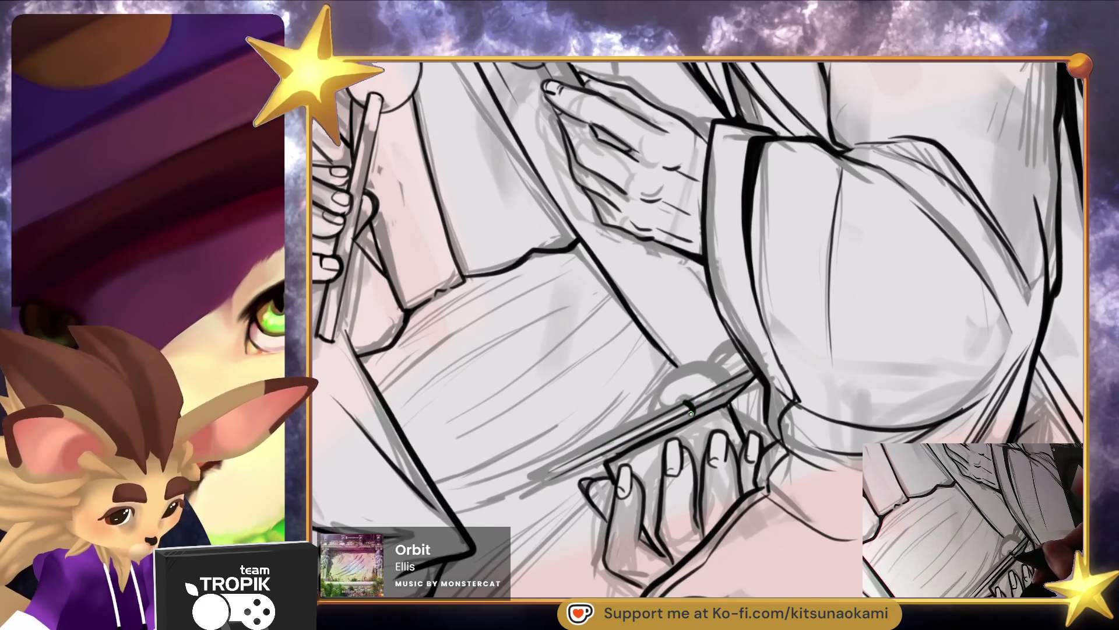
mouse_move(736, 394)
left_mouse_down()
mouse_move(709, 369)
mouse_move(656, 416)
mouse_move(735, 388)
left_mouse_up()
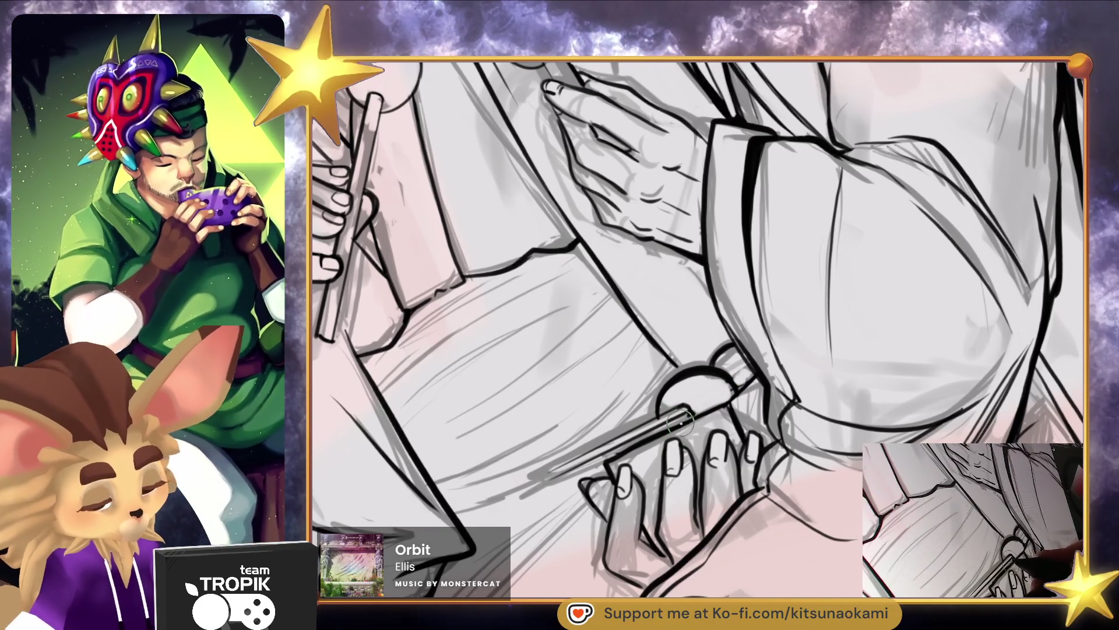
left_click_drag(645, 439, 556, 484)
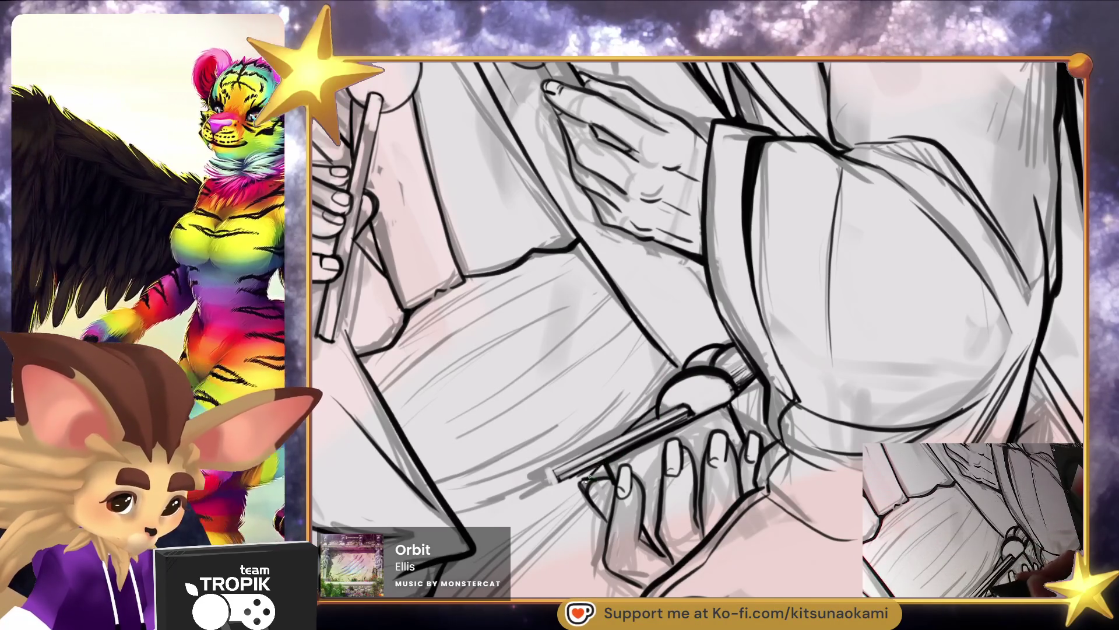
left_click_drag(583, 486, 608, 469)
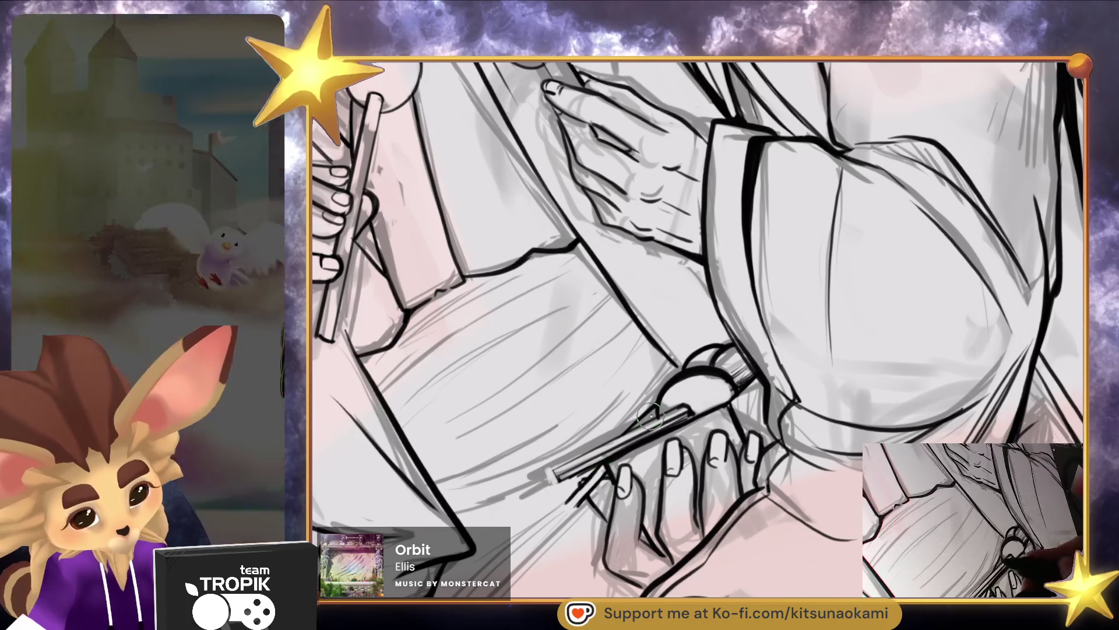
mouse_move(676, 368)
left_mouse_down()
mouse_move(635, 408)
mouse_move(671, 373)
left_mouse_up()
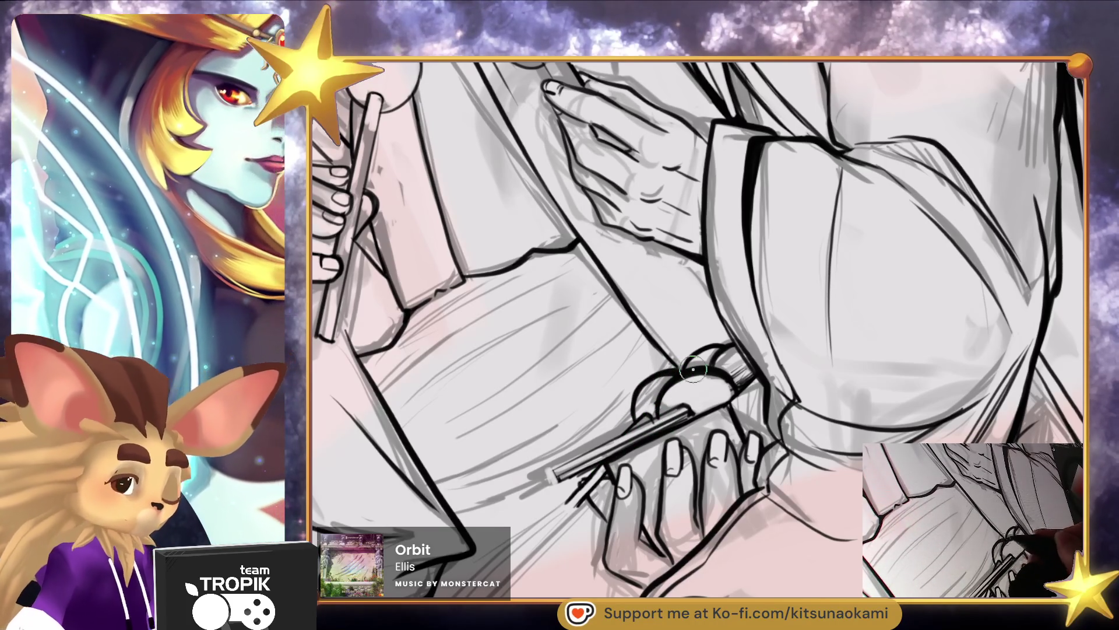
left_click_drag(616, 479, 574, 502)
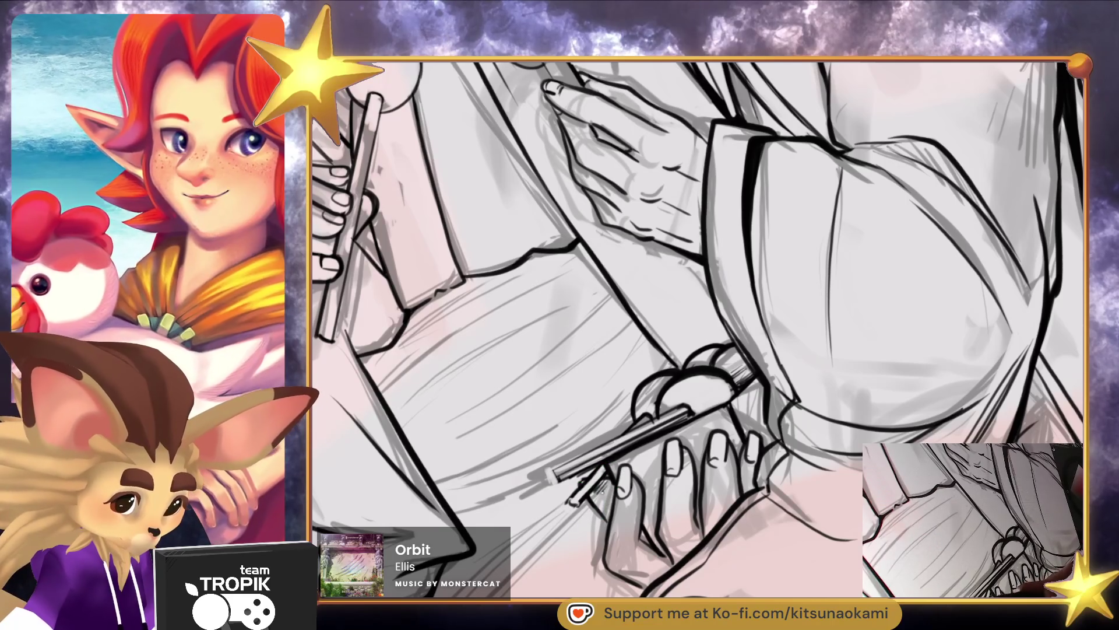
left_click_drag(745, 470, 845, 509)
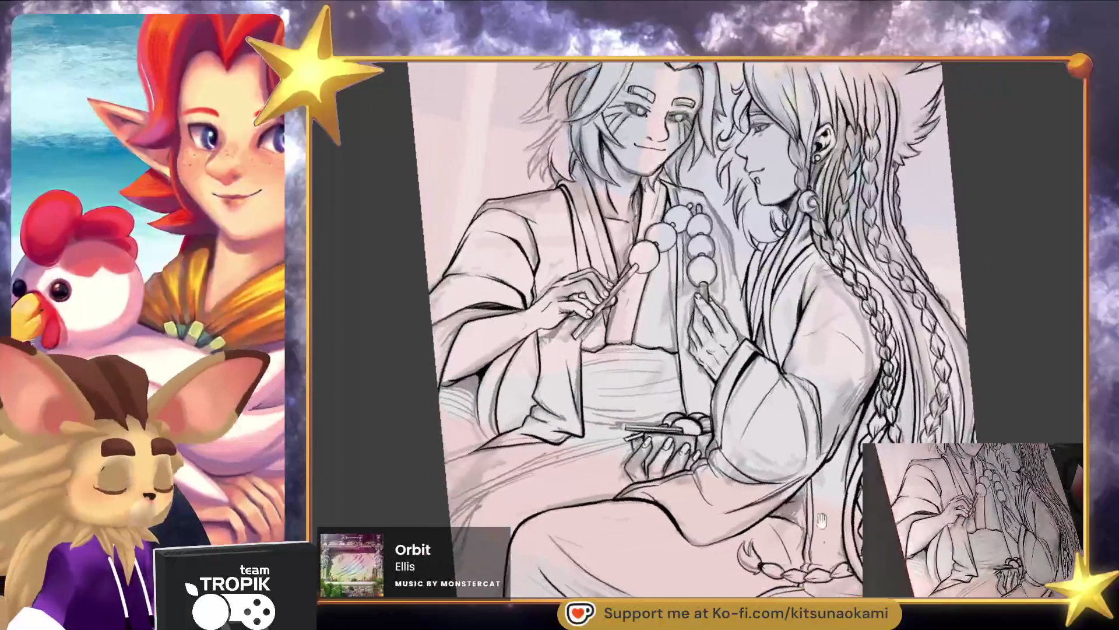
Refine the outline of the right skewer's top dango ball
scroll(845, 508, "up", 6)
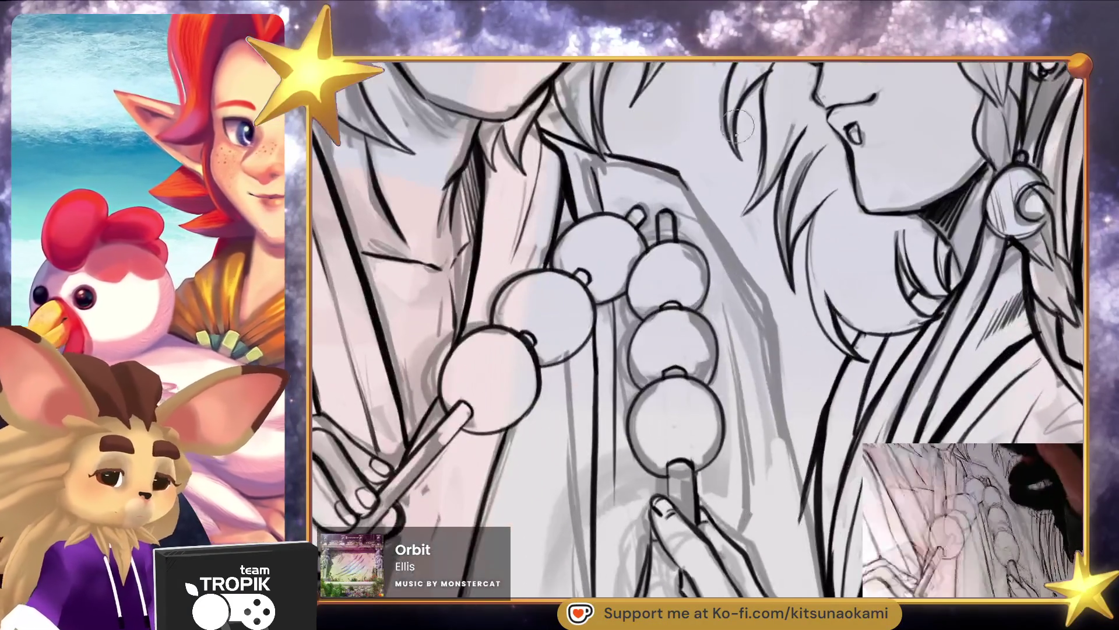
left_click_drag(665, 239, 708, 300)
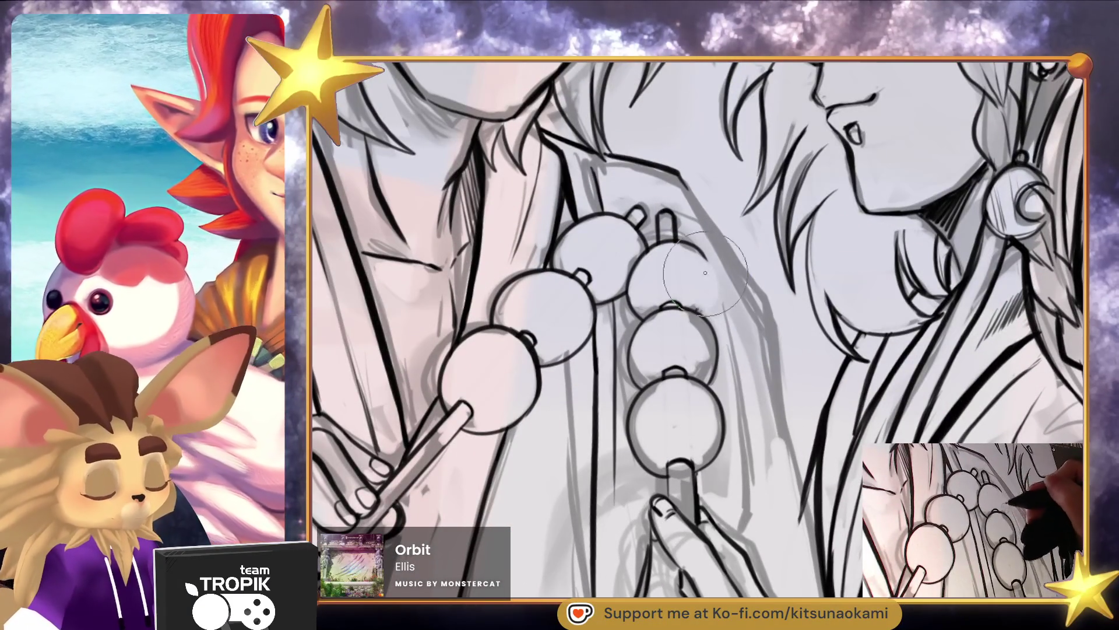
left_click_drag(700, 251, 707, 283)
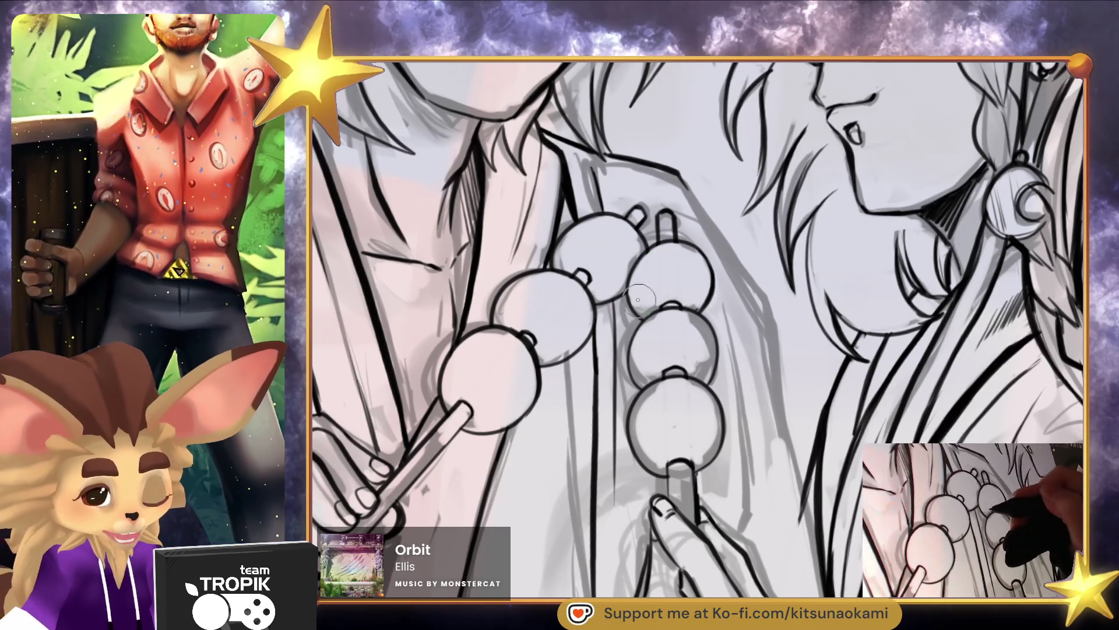
scroll(654, 245, "down", 5)
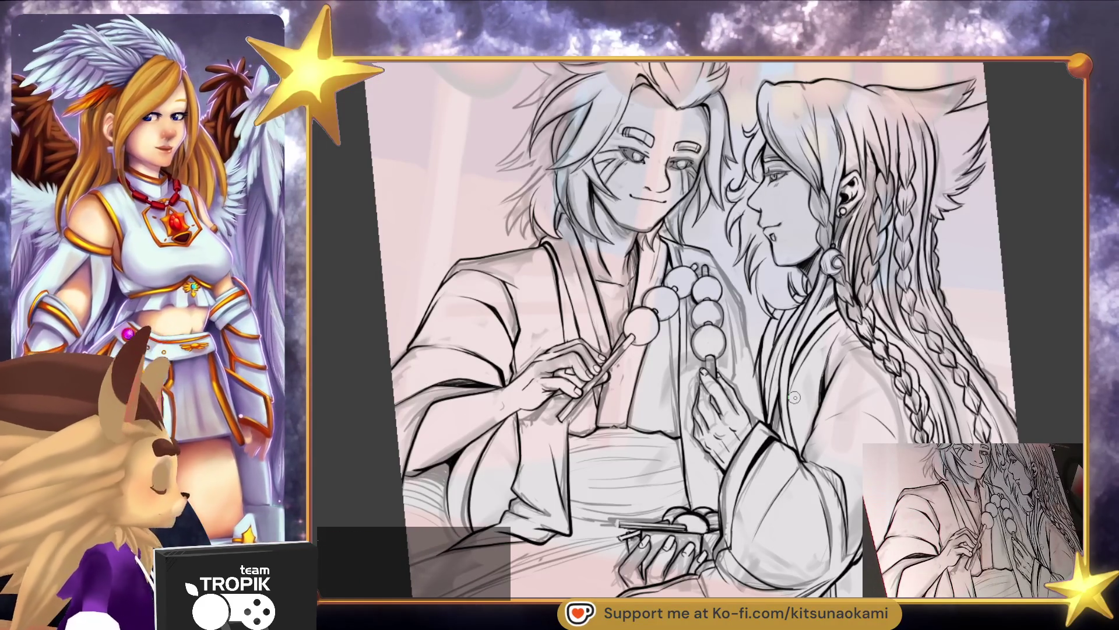
With a smaller brush, ink the left dango skewer's stick down from its cap
scroll(795, 397, "up", 5)
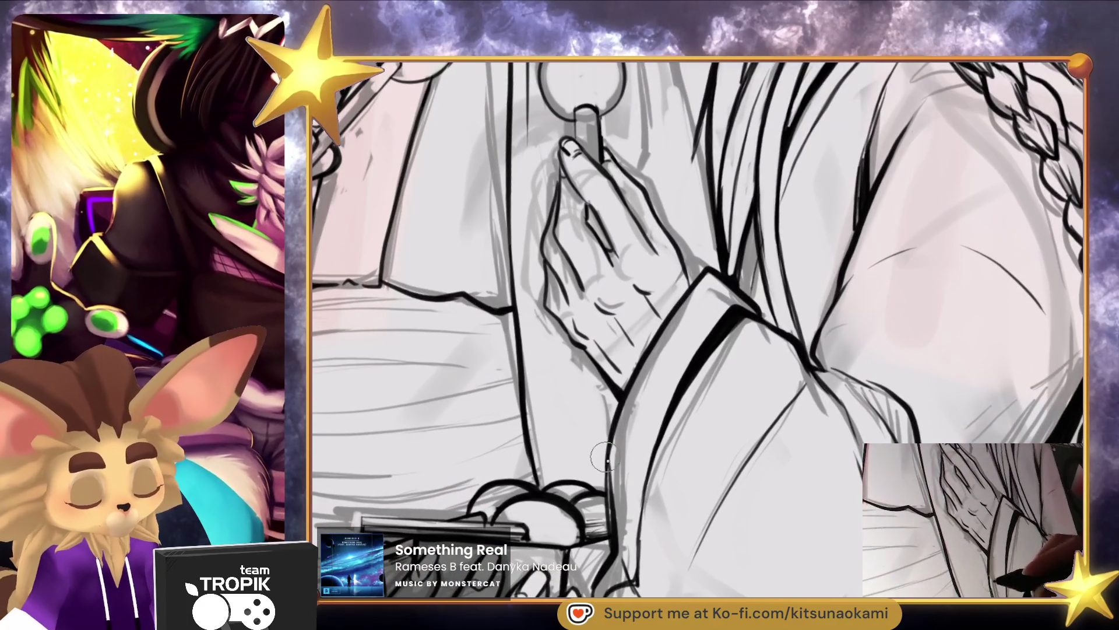
key("bracketleft")
key("bracketleft")
key("bracketleft")
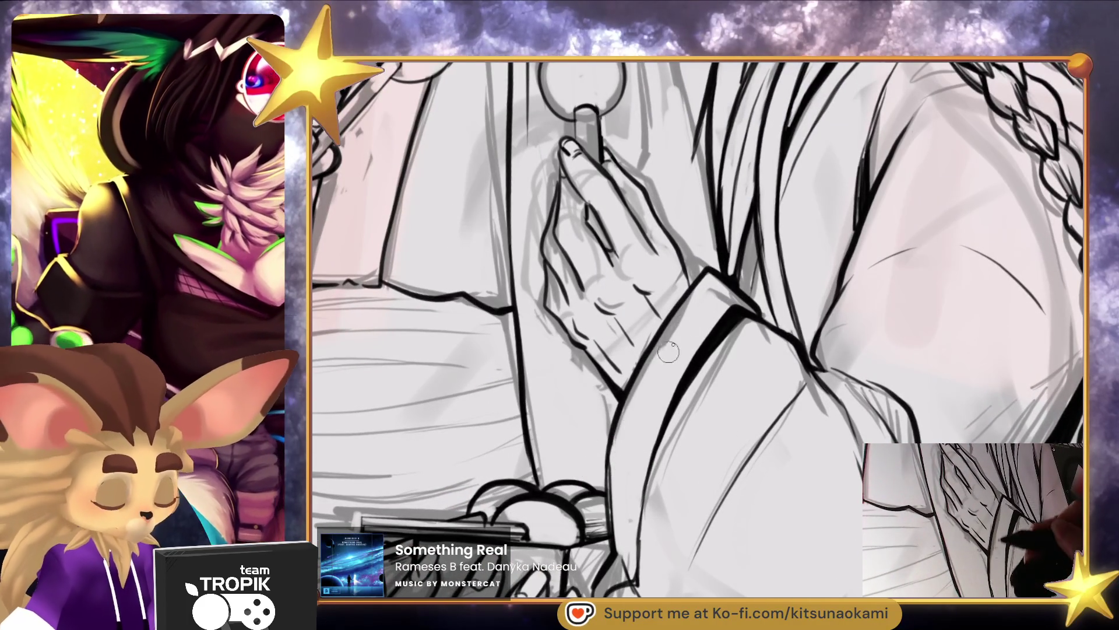
left_click_drag(697, 274, 653, 350)
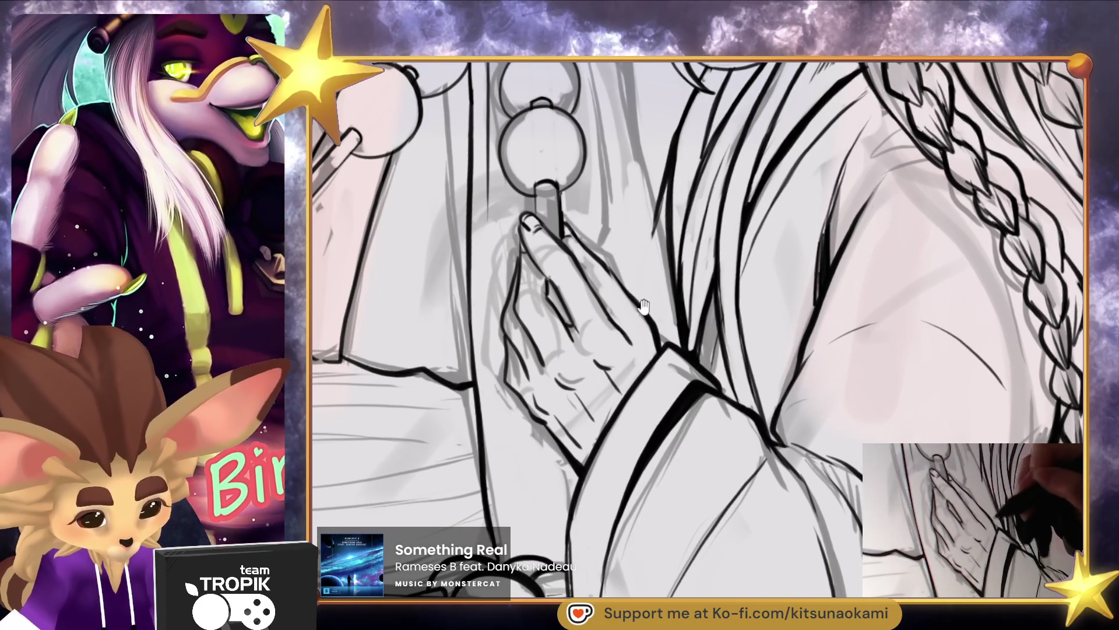
scroll(640, 314, "down", 5)
scroll(600, 275, "up", 5)
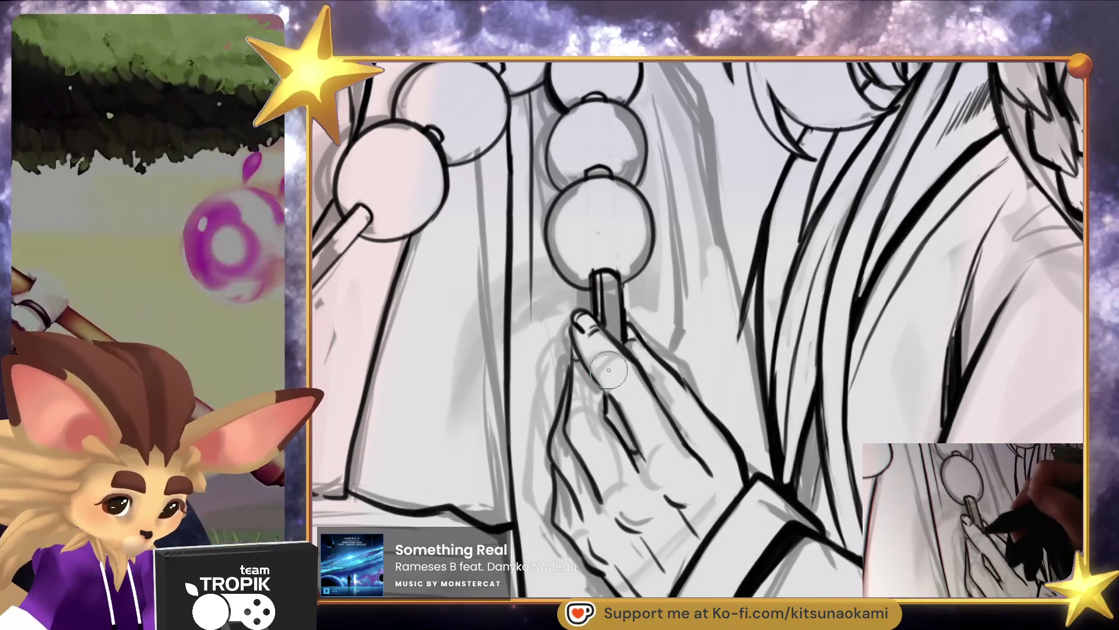
scroll(607, 359, "up", 3)
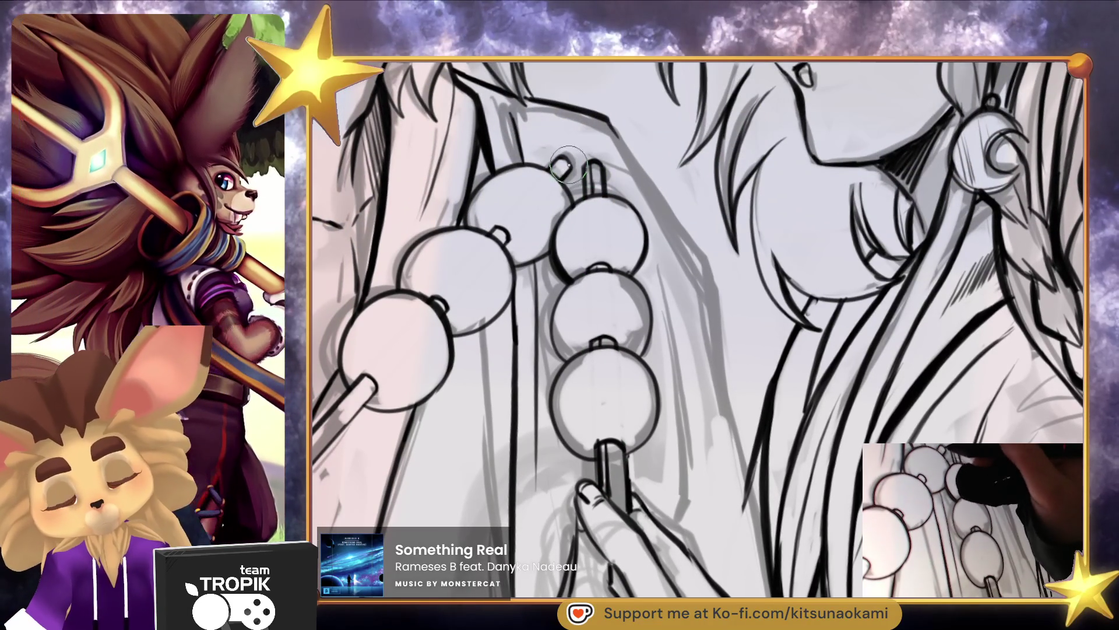
left_click_drag(567, 168, 685, 73)
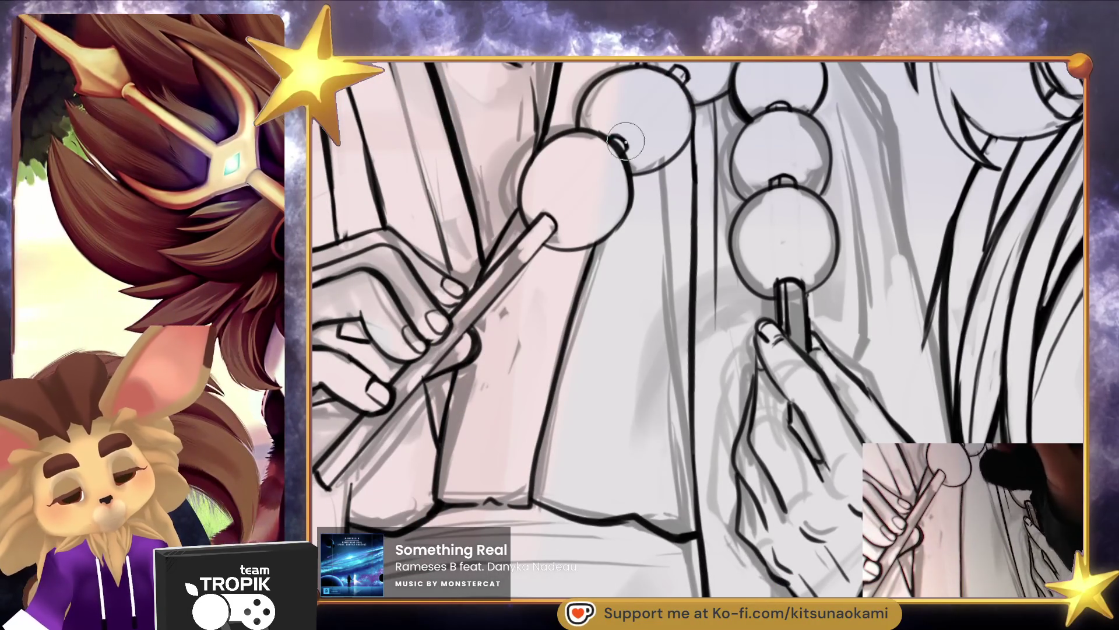
mouse_move(559, 221)
left_mouse_down()
mouse_move(354, 454)
mouse_move(393, 387)
mouse_move(380, 420)
left_mouse_up()
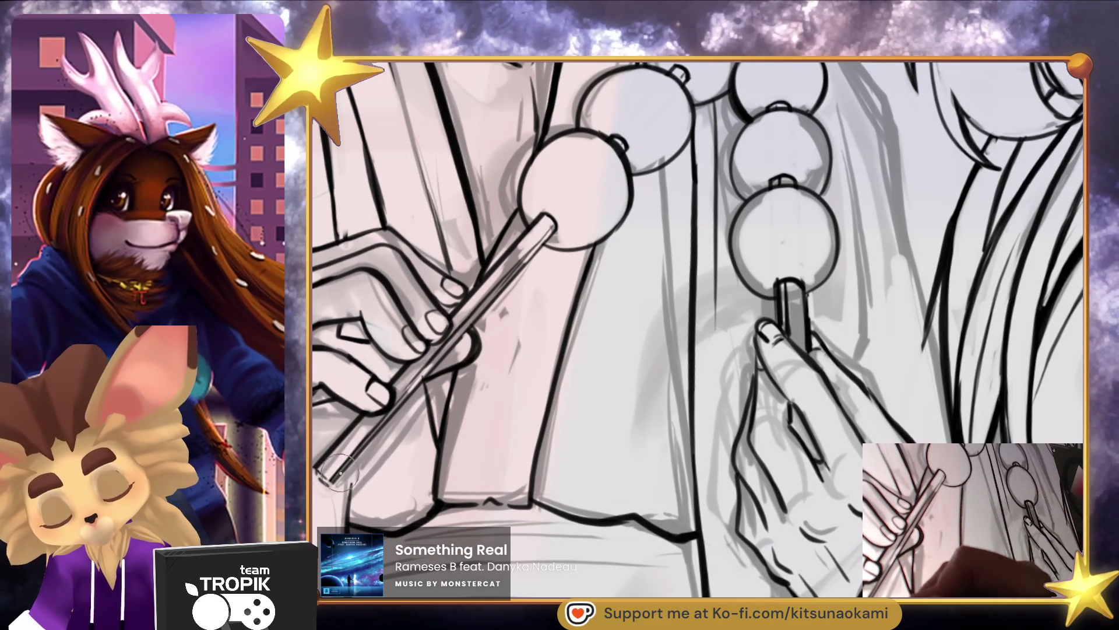
scroll(537, 330, "down", 2)
scroll(528, 304, "up", 2)
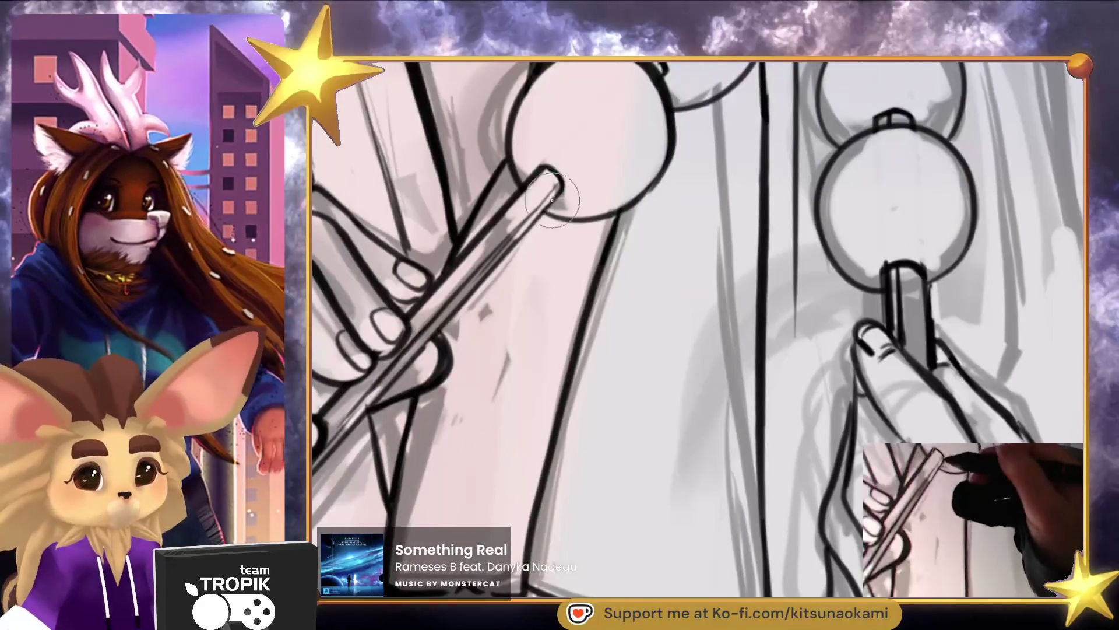
scroll(528, 305, "down", 3)
scroll(527, 304, "down", 5)
left_click_drag(621, 460, 675, 491)
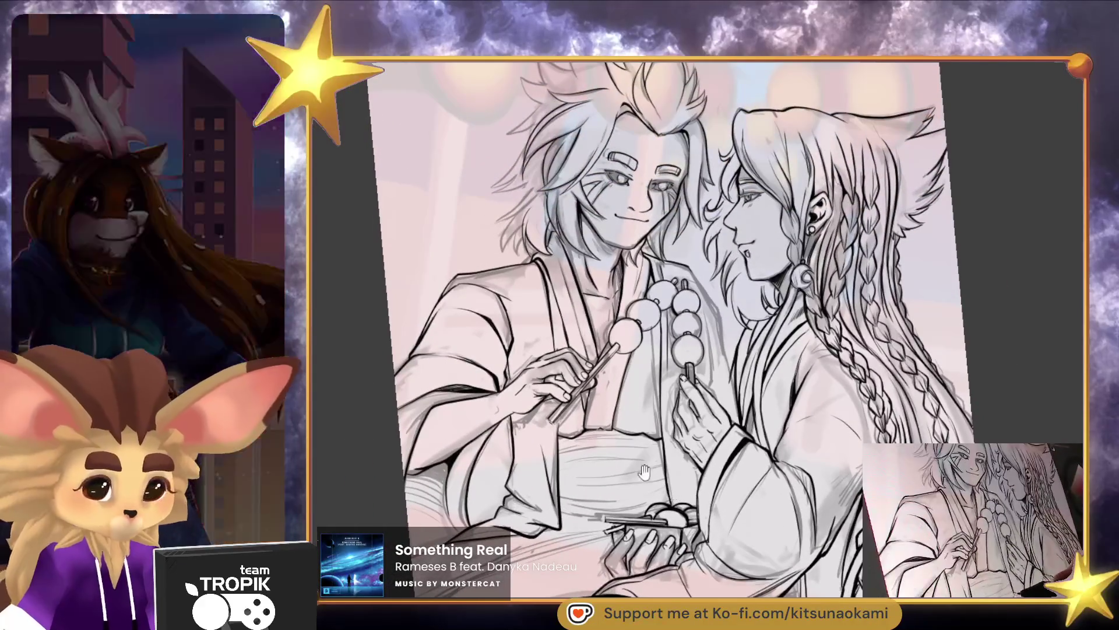
Rotate the view diagonally and ink a long dark line beside the skewer
scroll(659, 484, "up", 5)
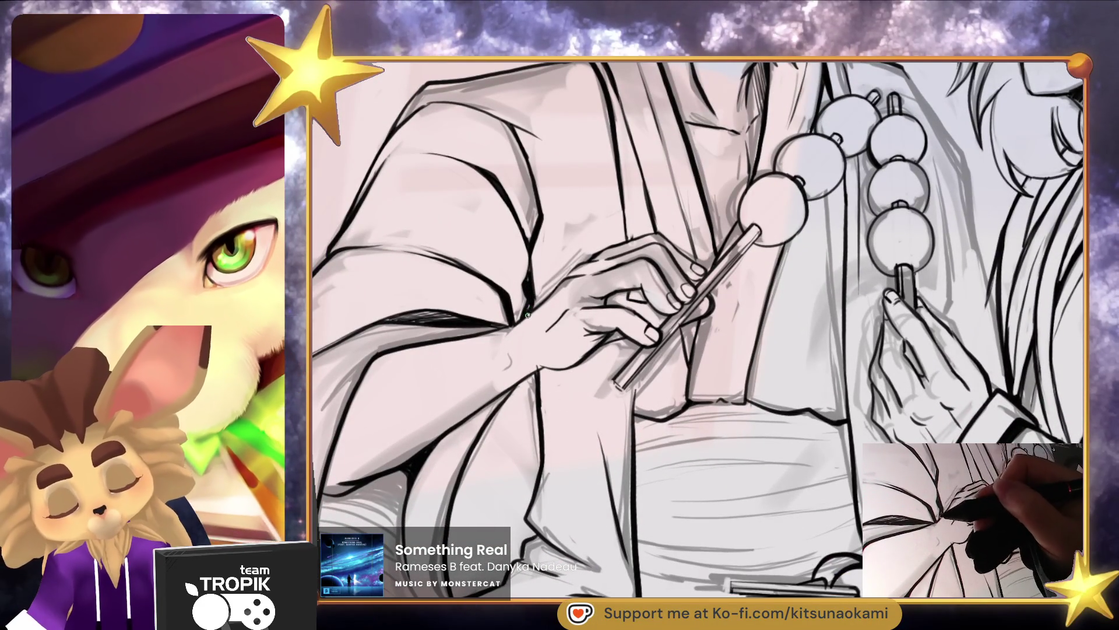
scroll(600, 272, "down", 1)
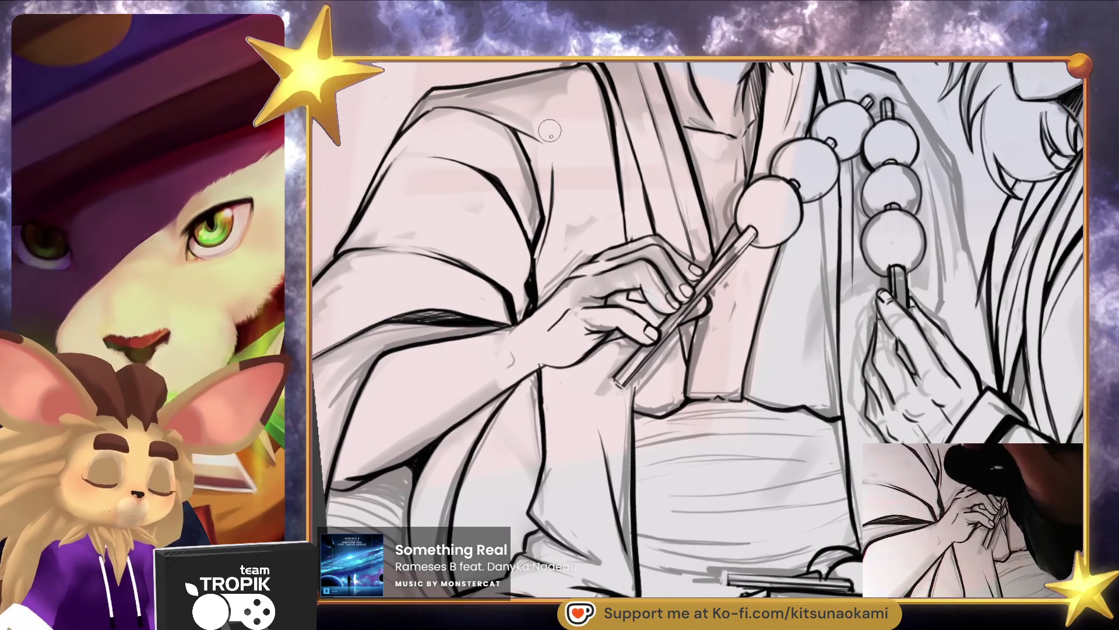
scroll(550, 130, "down", 3)
scroll(723, 419, "up", 5)
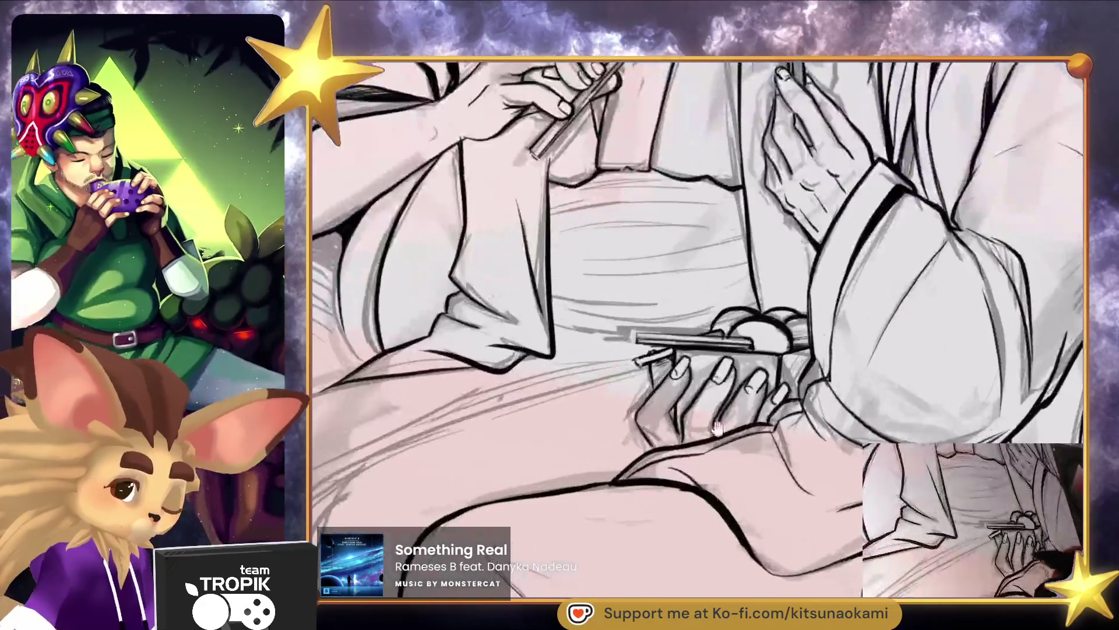
scroll(723, 419, "up", 2)
left_click_drag(723, 419, 838, 412)
scroll(763, 295, "down", 3)
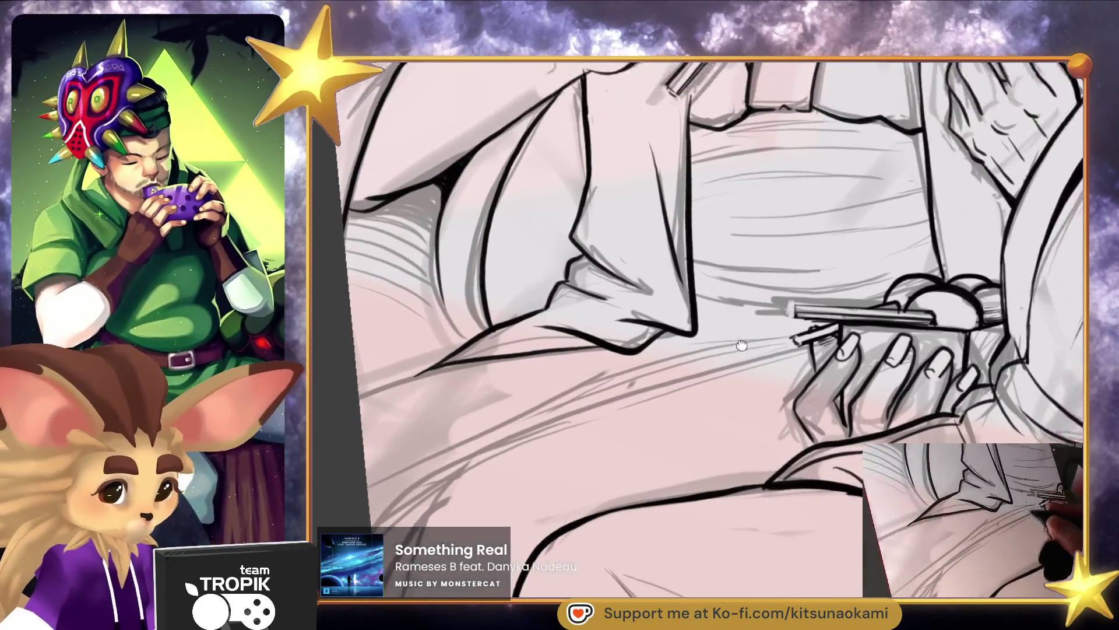
scroll(606, 431, "up", 3)
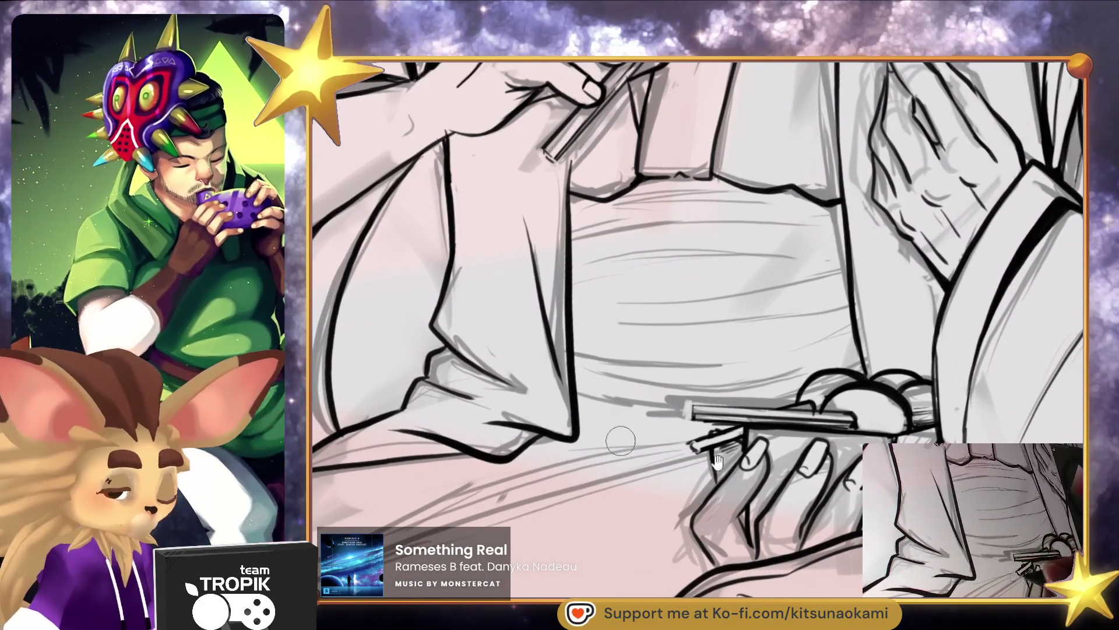
mouse_move(577, 405)
left_mouse_down()
mouse_move(699, 280)
mouse_move(595, 431)
mouse_move(677, 268)
mouse_move(730, 204)
mouse_move(682, 256)
mouse_move(600, 434)
left_mouse_up()
left_click_drag(641, 324, 603, 415)
left_click_drag(650, 309, 750, 181)
With a larger brush, add dark lines and hatching across the fabric shading
key("e")
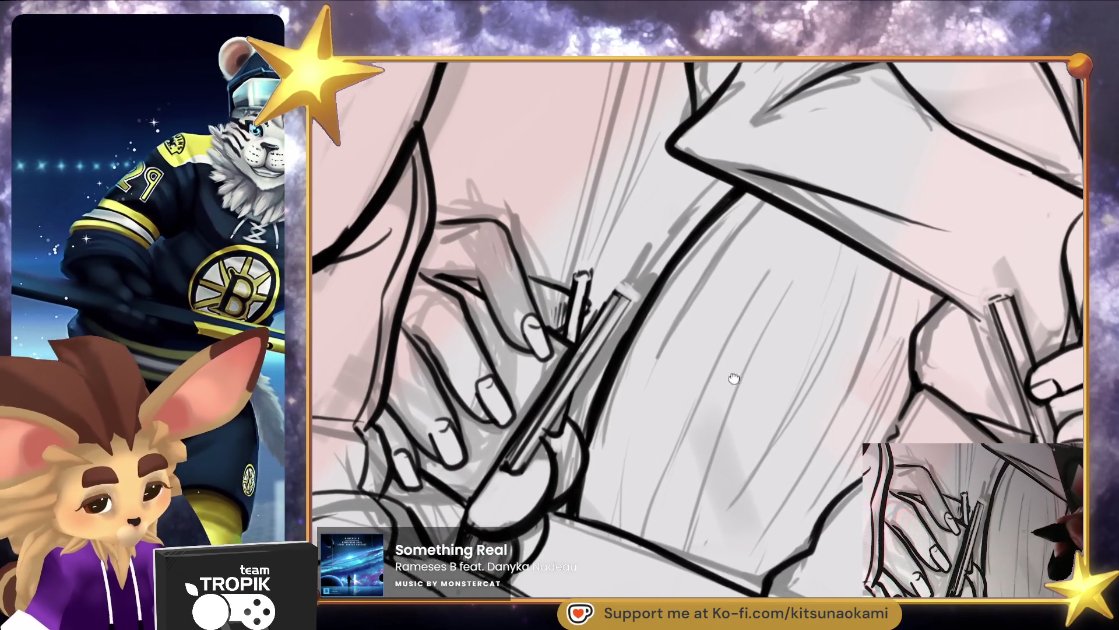
left_click_drag(601, 441, 569, 459)
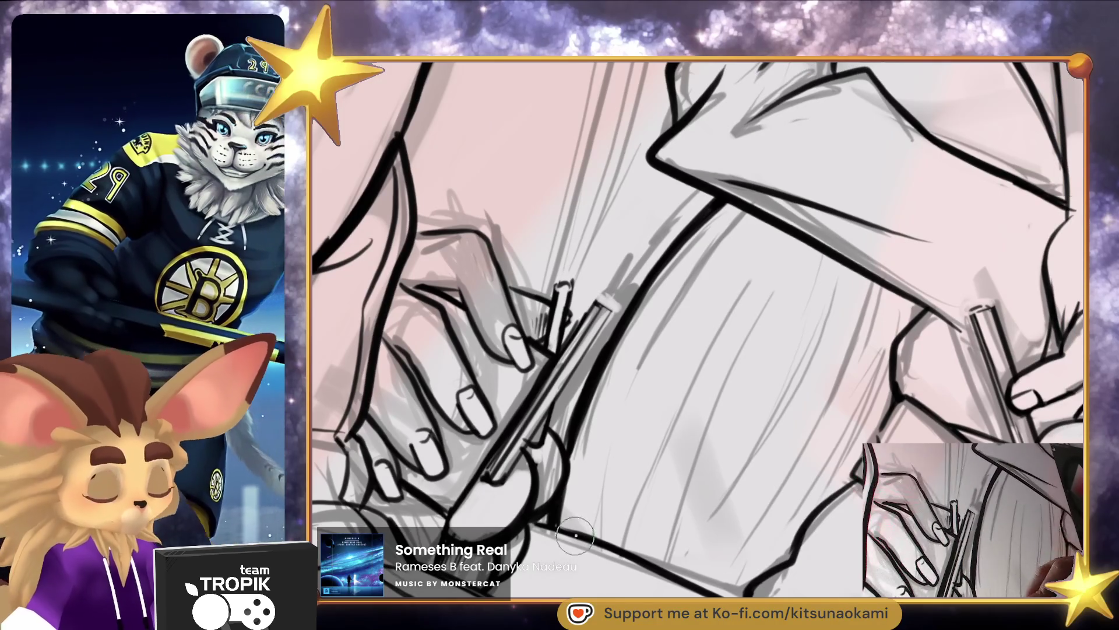
left_click_drag(753, 220, 612, 471)
left_click_drag(601, 550, 668, 388)
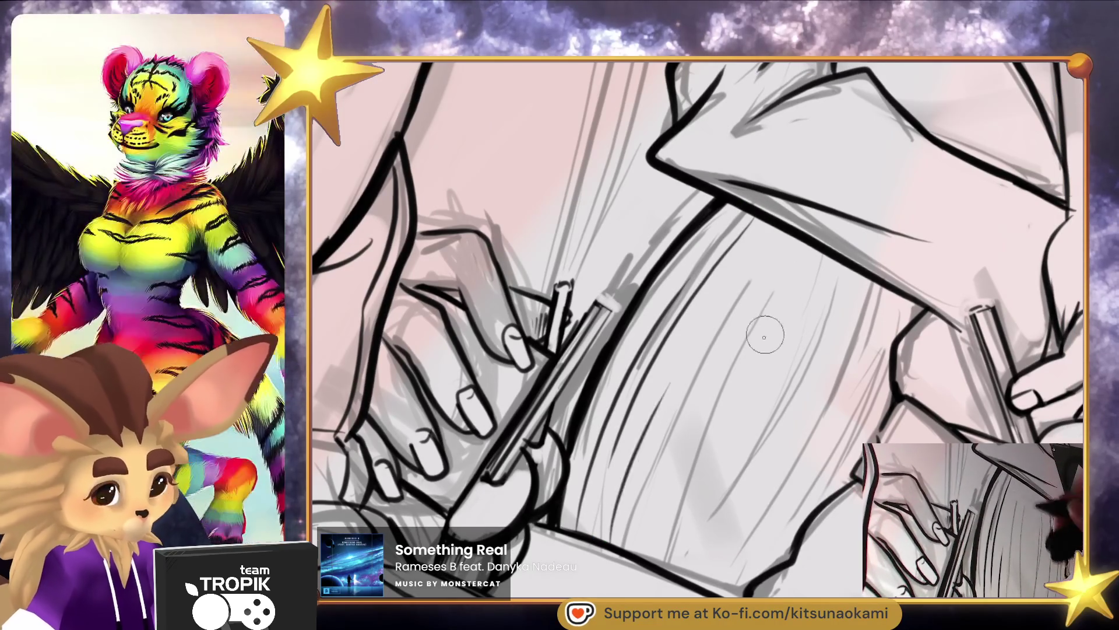
left_click_drag(772, 265, 719, 368)
left_click_drag(775, 300, 689, 478)
left_click_drag(869, 249, 704, 520)
left_click_drag(833, 301, 720, 506)
mouse_move(883, 274)
left_mouse_down()
mouse_move(854, 355)
mouse_move(737, 542)
left_mouse_up()
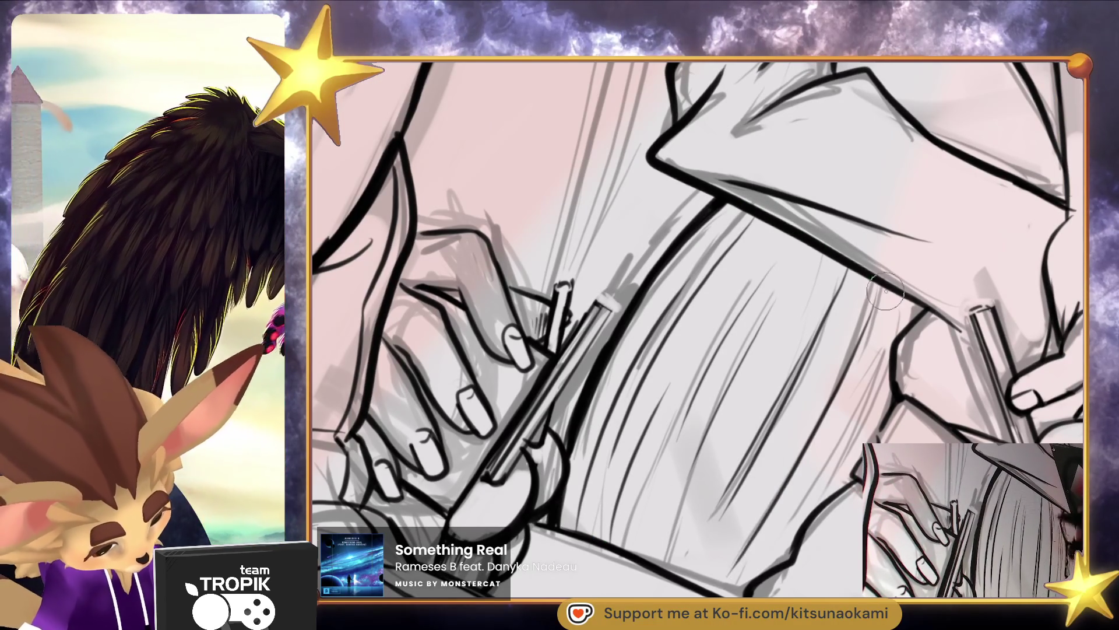
left_click_drag(877, 315, 775, 518)
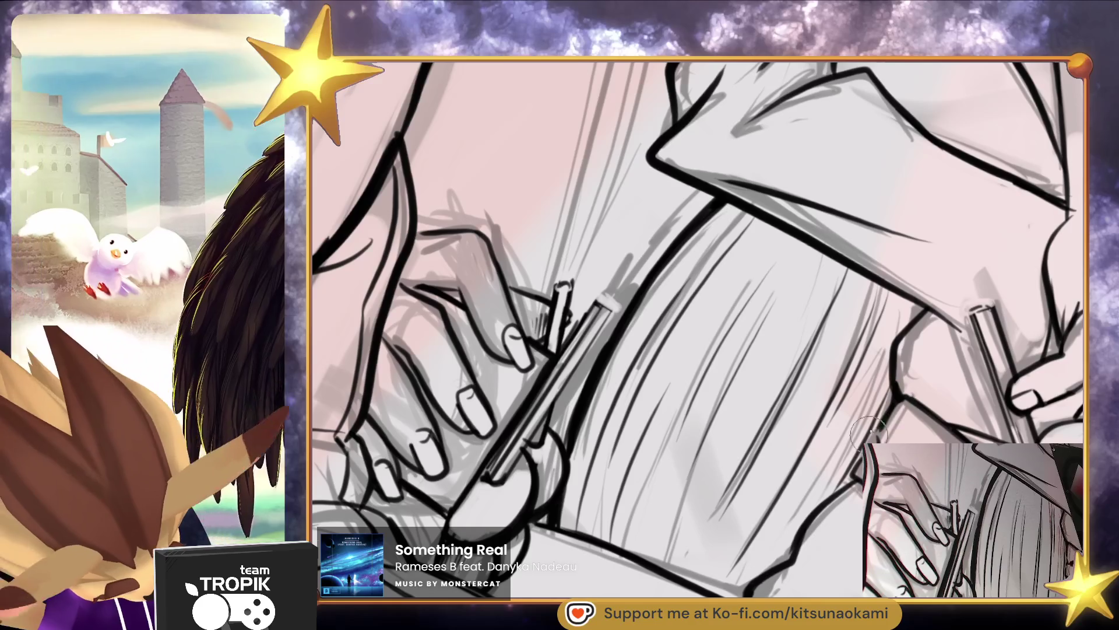
Draw long fold lines along the kimono thigh, then zoom out to the whole drawing
mouse_move(913, 302)
left_mouse_down()
mouse_move(927, 309)
mouse_move(804, 286)
left_mouse_up()
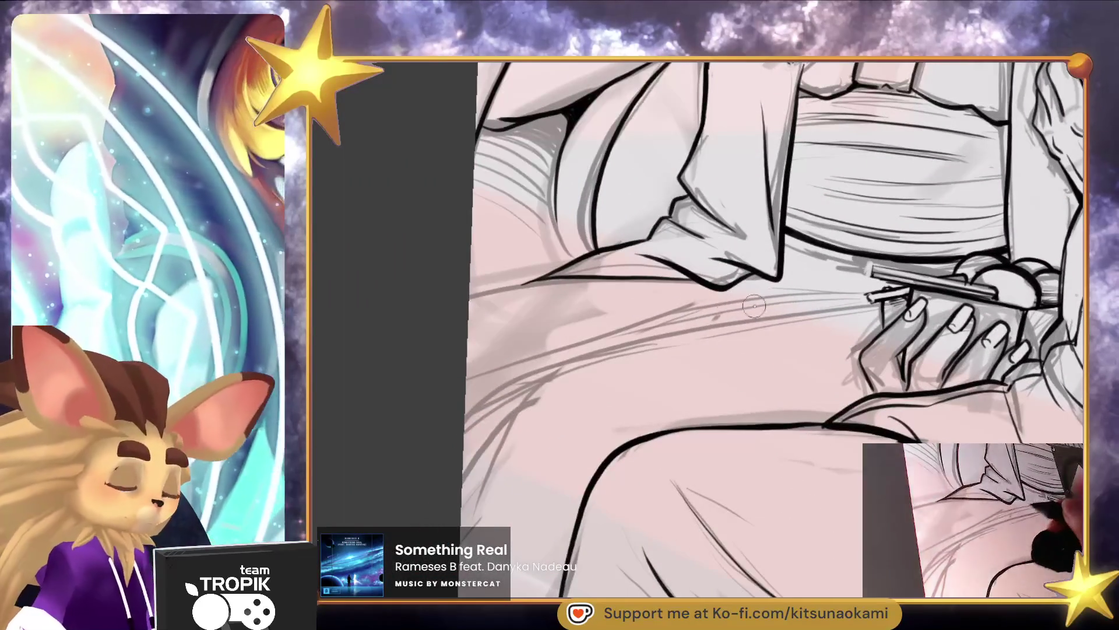
left_click_drag(839, 322, 685, 335)
mouse_move(781, 318)
left_mouse_down()
mouse_move(656, 336)
mouse_move(522, 382)
mouse_move(531, 400)
mouse_move(449, 484)
left_mouse_up()
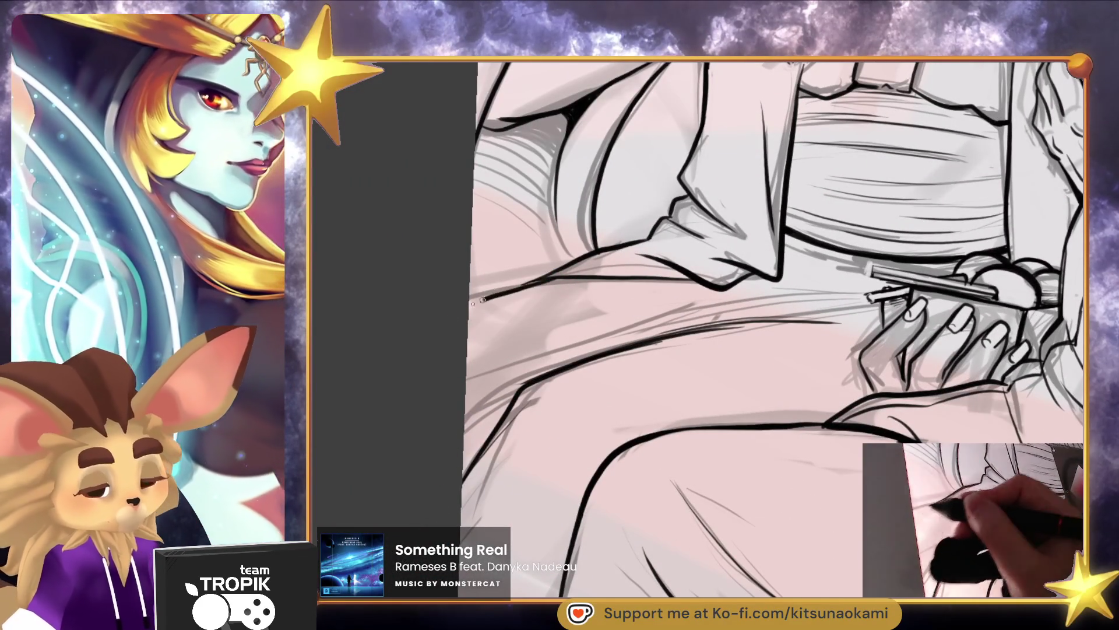
key("ctrl+minus")
mouse_move(695, 500)
left_mouse_down()
mouse_move(699, 528)
mouse_move(773, 529)
left_mouse_up()
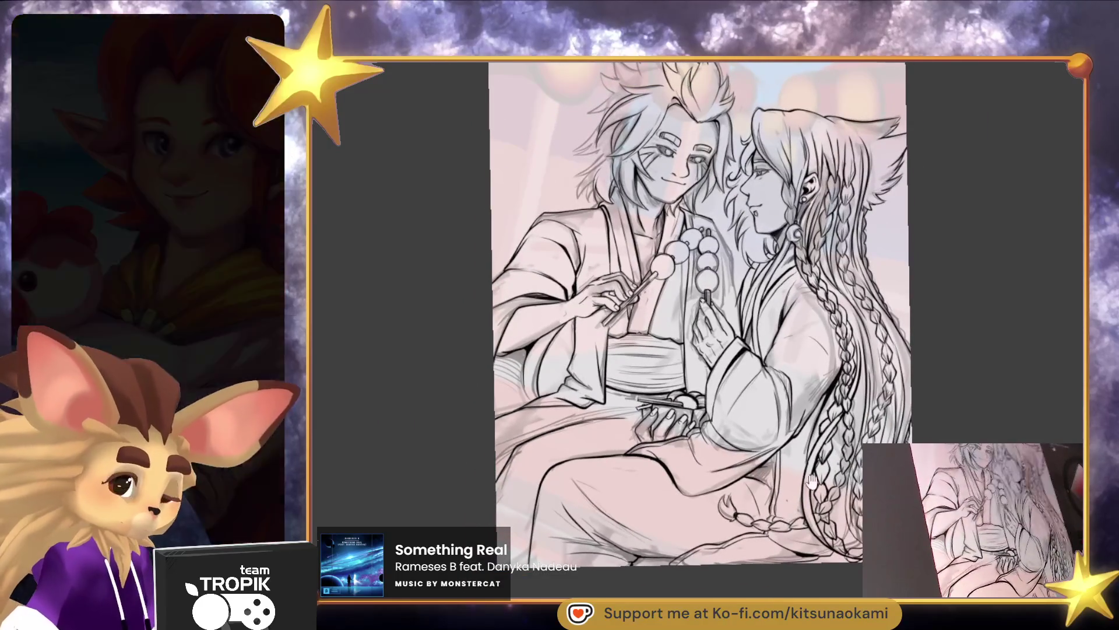
Straighten the canvas and ink a line with short strokes down the kimono edge
key("ctrl+plus")
mouse_move(636, 167)
left_mouse_down()
mouse_move(691, 268)
mouse_move(716, 437)
left_mouse_up()
scroll(729, 350, "down", 5)
left_click_drag(682, 373, 655, 426)
Ink a long line below the dango skewers
scroll(641, 350, "down", 10)
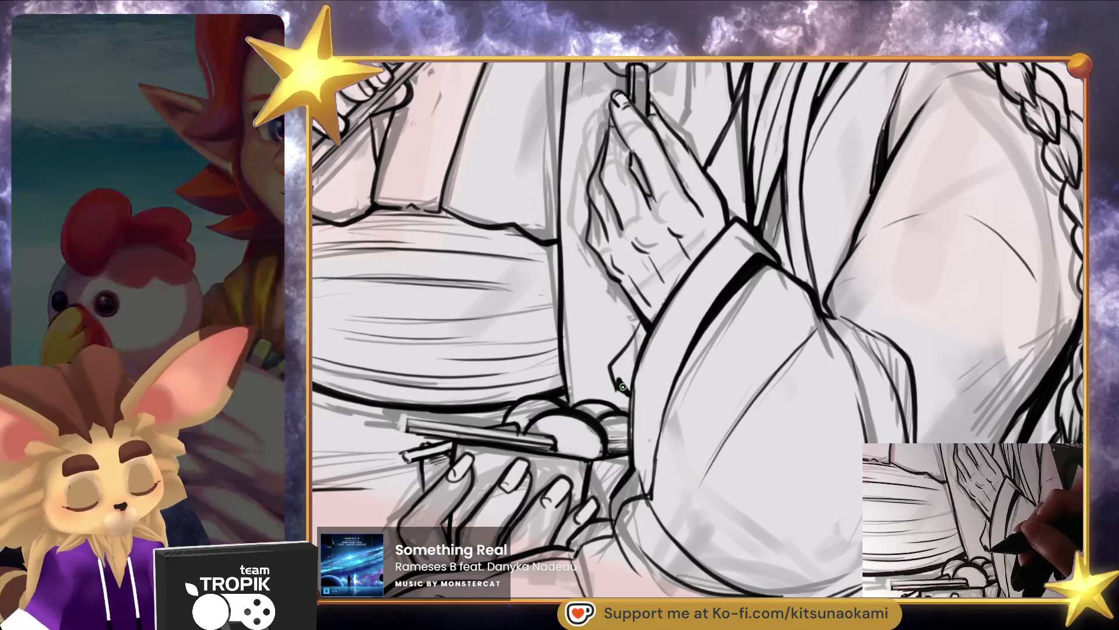
scroll(646, 374, "up", 10)
left_click_drag(661, 204, 671, 376)
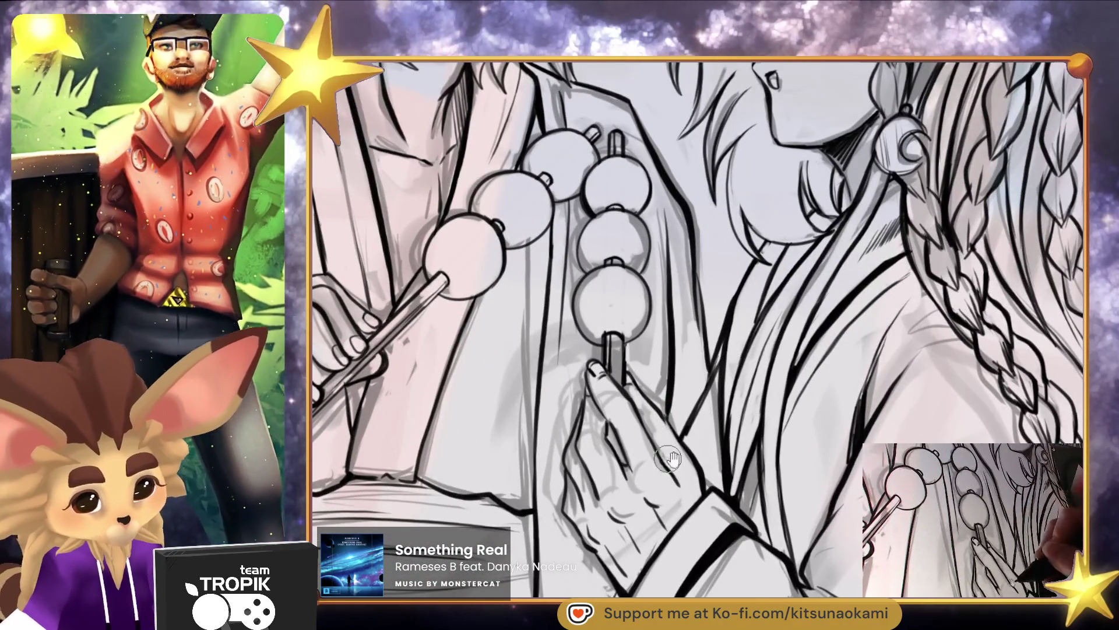
scroll(669, 461, "down", 10)
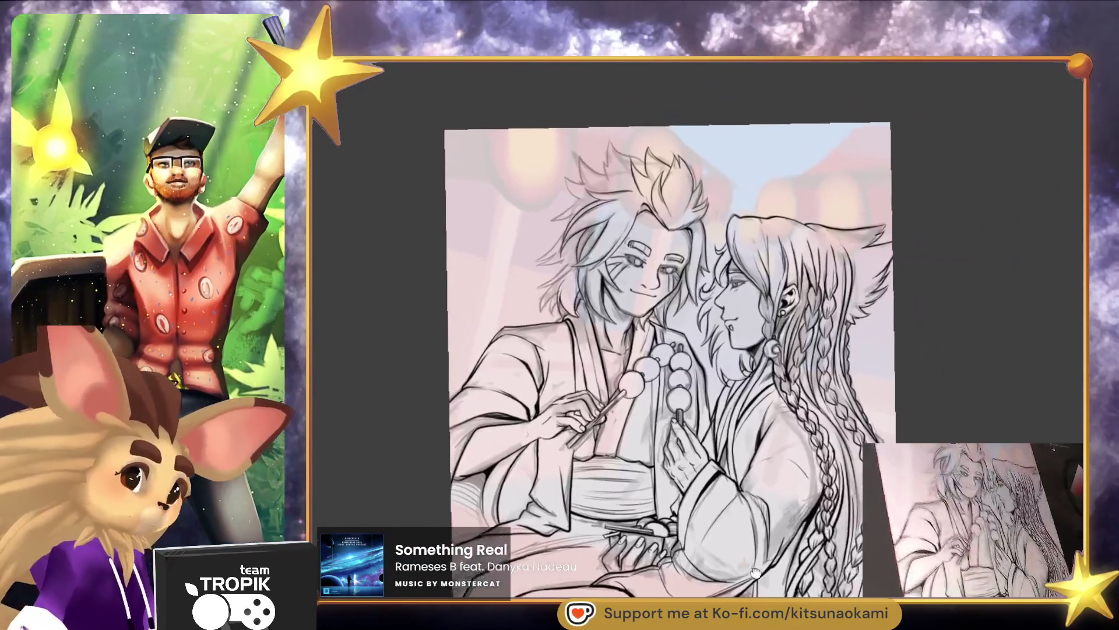
scroll(750, 566, "up", 3)
scroll(840, 523, "down", 2)
scroll(840, 522, "up", 3)
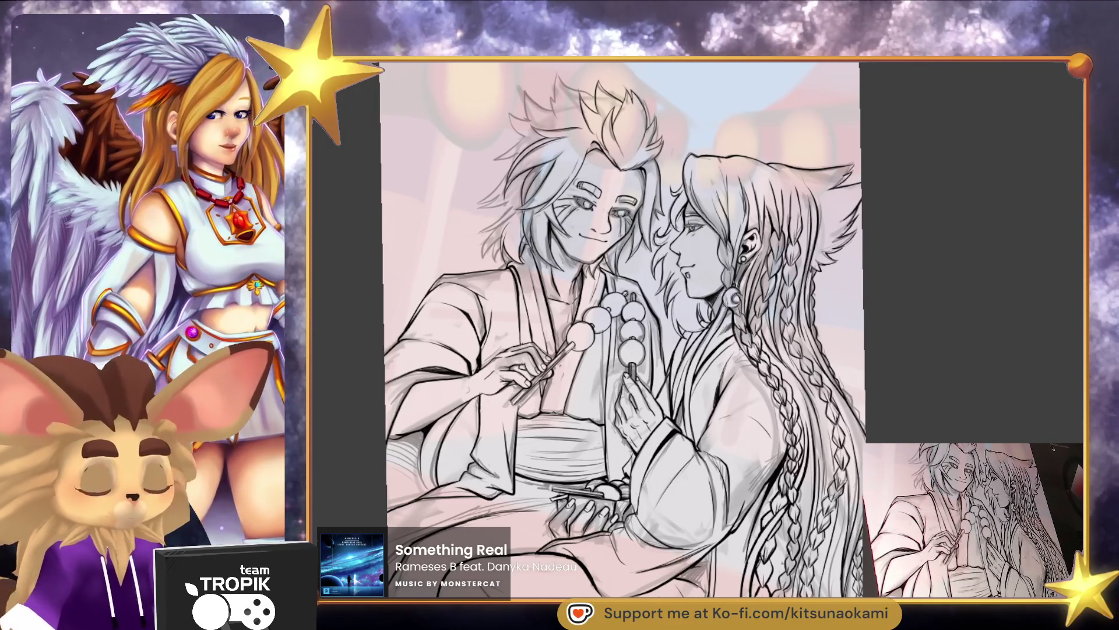
scroll(682, 452, "up", 5)
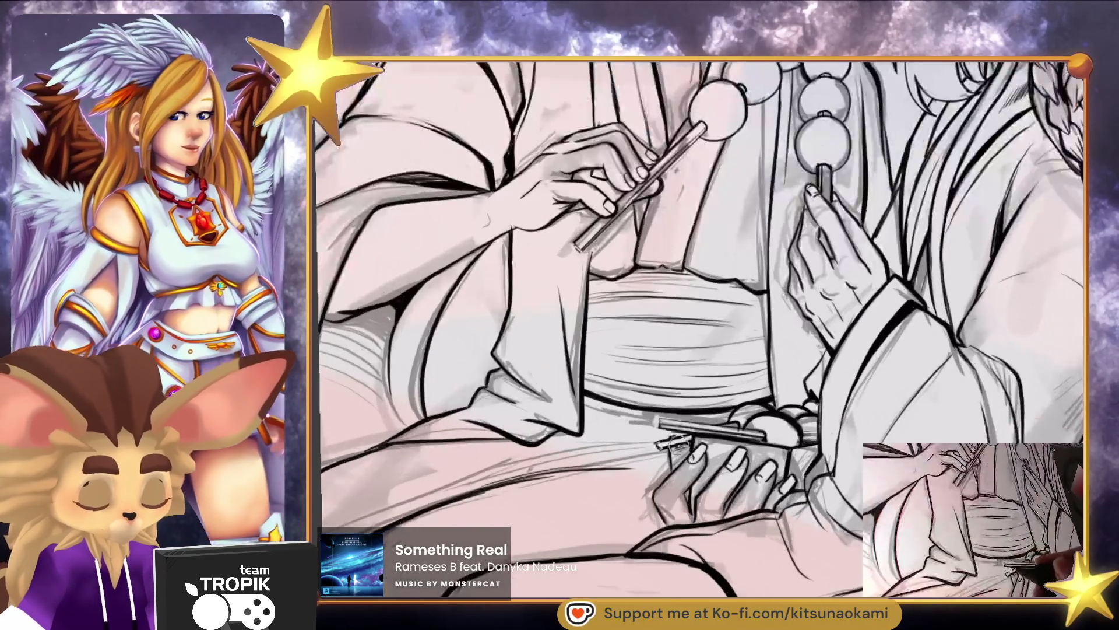
scroll(606, 346, "down", 2)
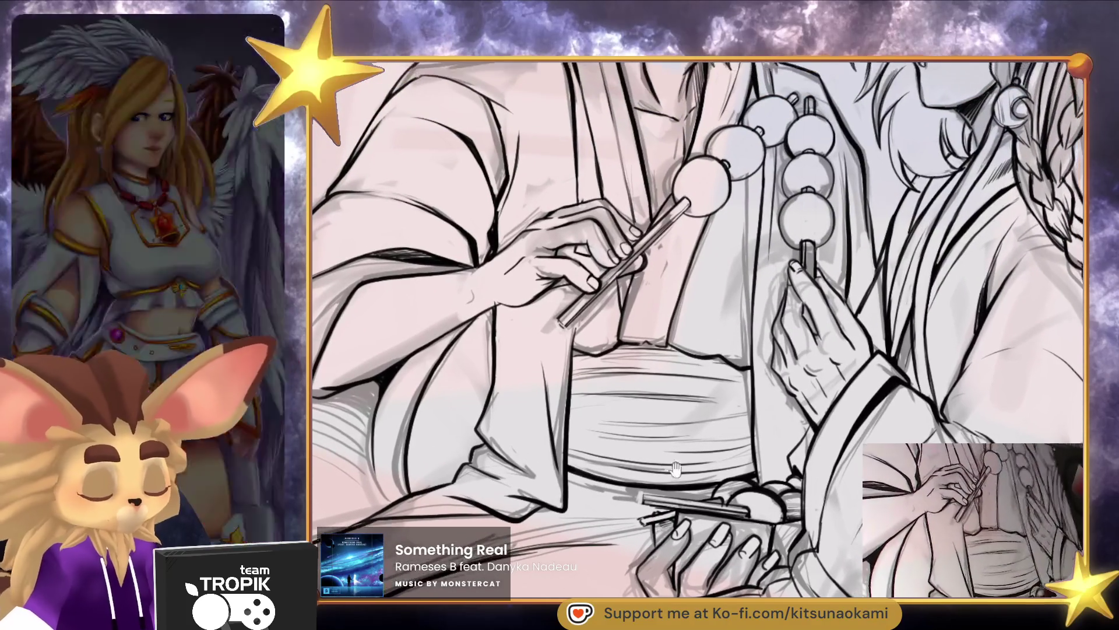
scroll(606, 345, "up", 2)
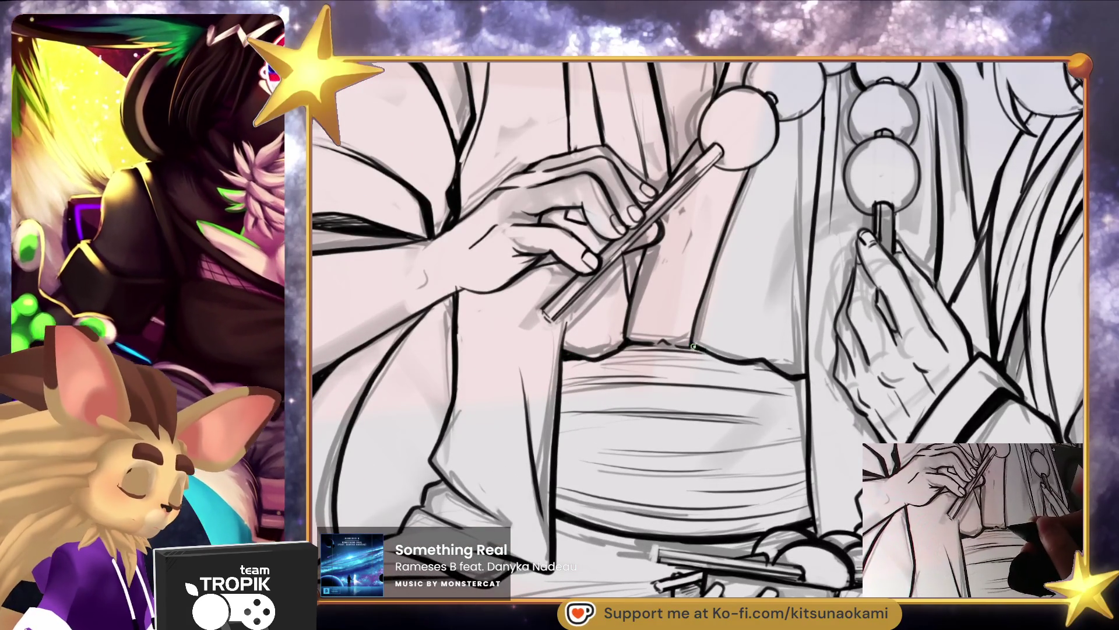
scroll(778, 367, "up", 3)
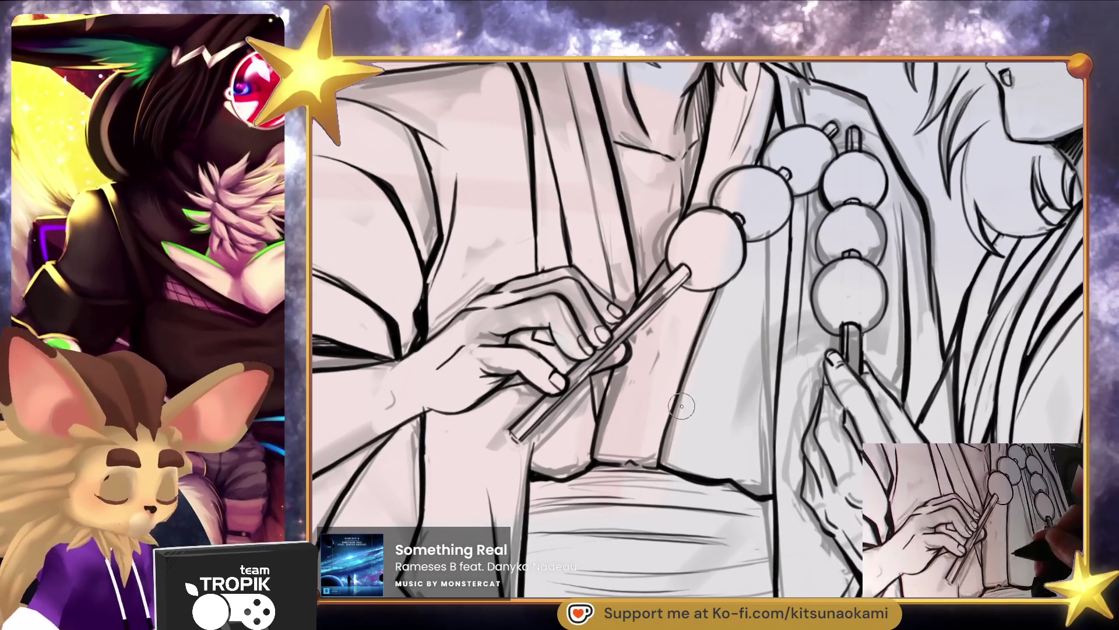
mouse_move(682, 305)
left_mouse_down()
mouse_move(629, 461)
mouse_move(676, 525)
mouse_move(672, 308)
left_mouse_up()
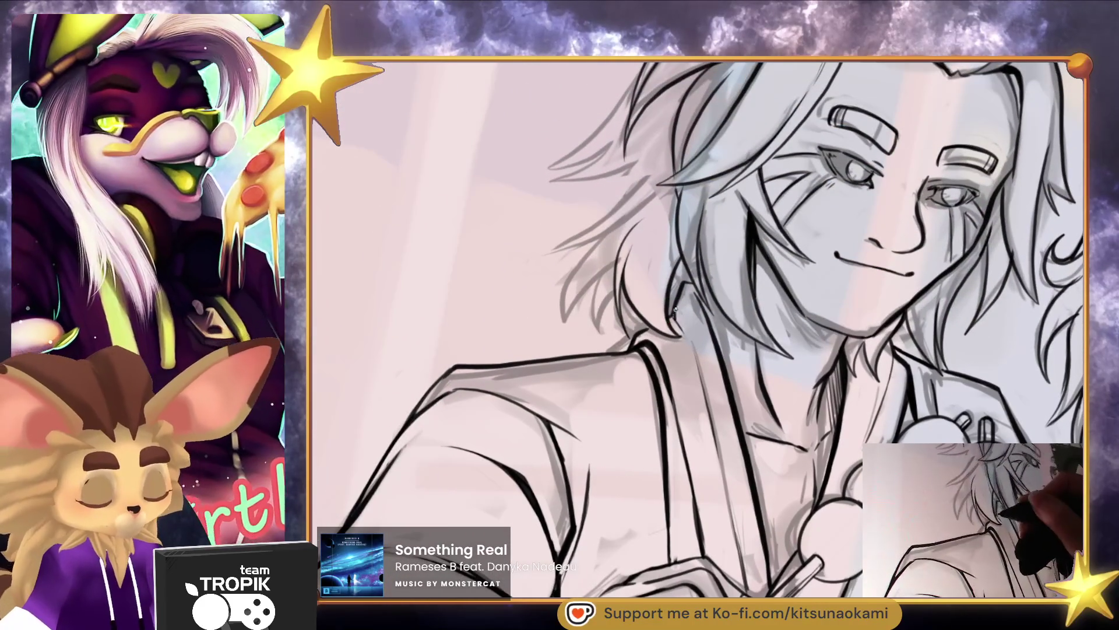
Add hair strands on the left of the man's hair, undoing and shortening overlong ones
scroll(682, 290, "up", 2)
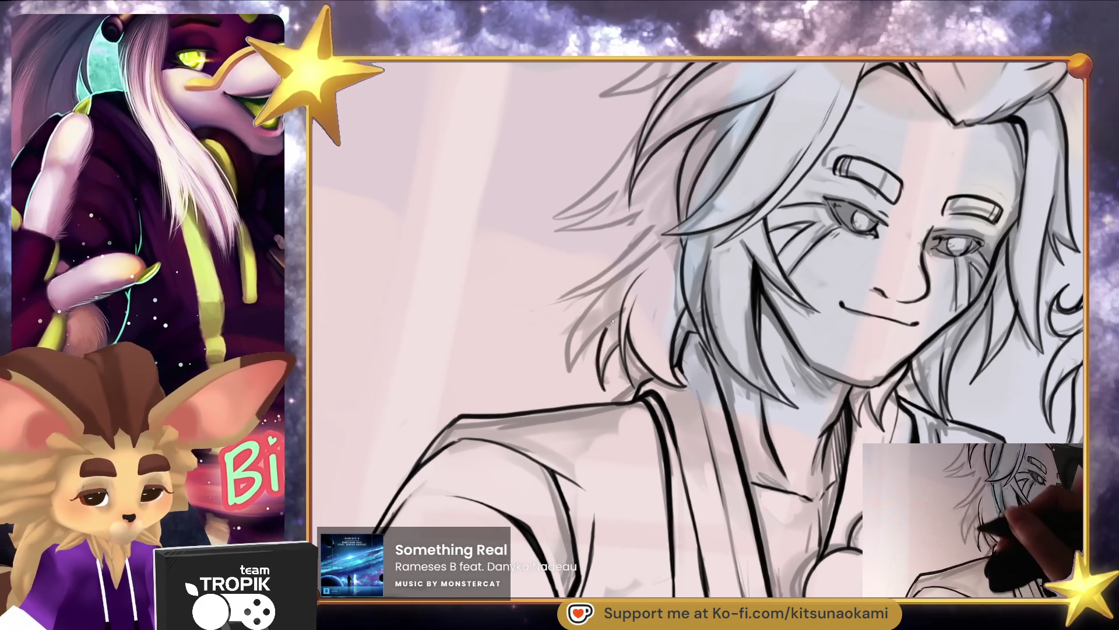
mouse_move(624, 274)
left_mouse_down()
mouse_move(577, 343)
mouse_move(547, 304)
left_mouse_up()
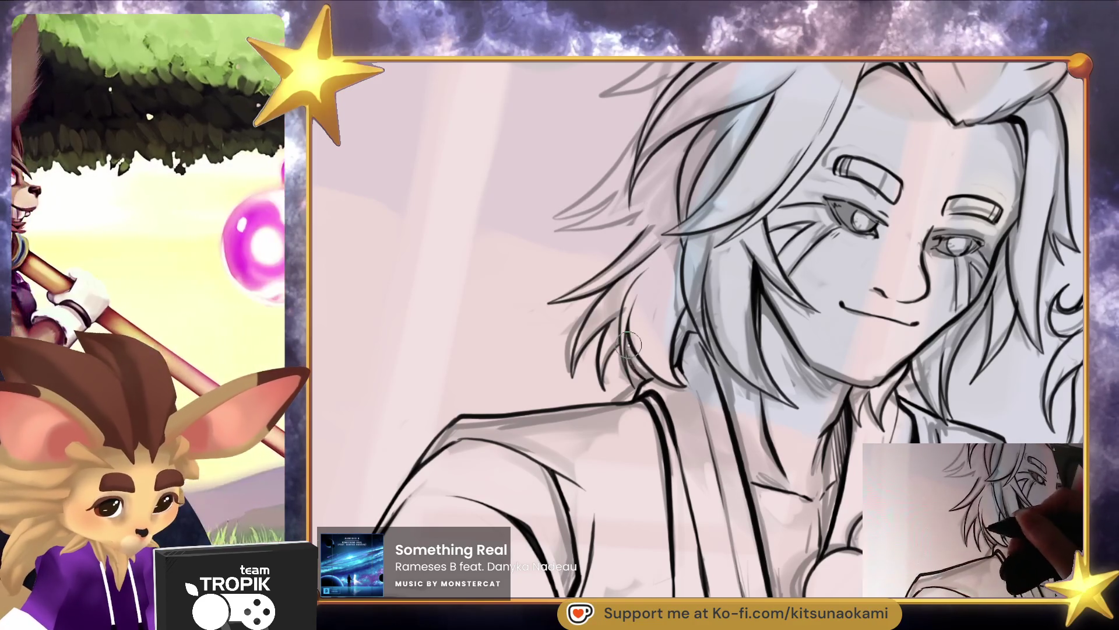
scroll(703, 350, "up", 3)
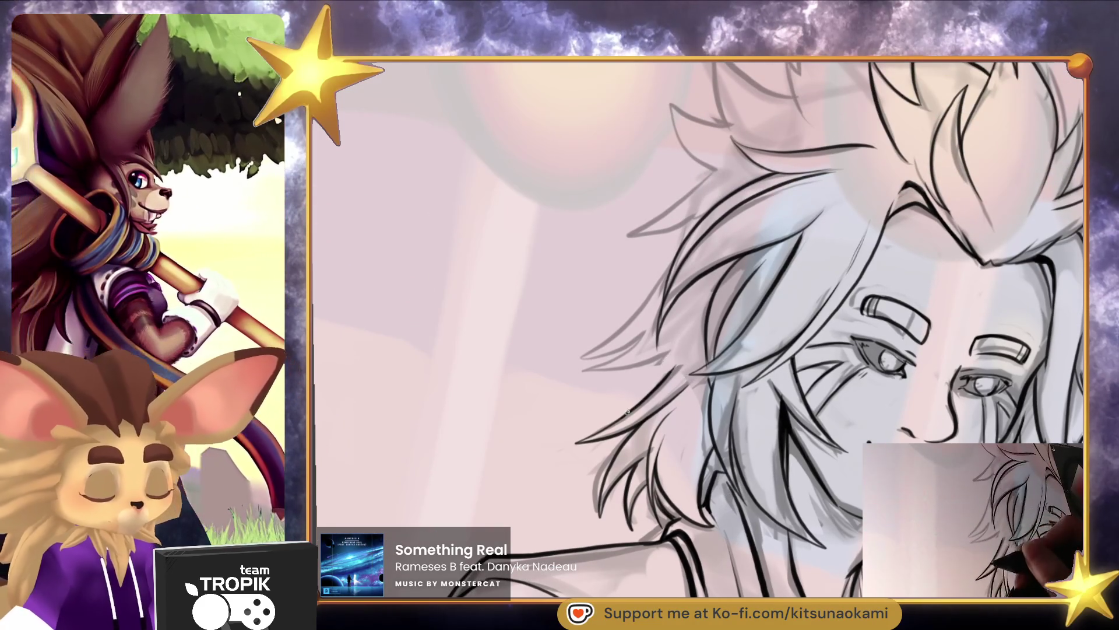
left_click_drag(582, 356, 653, 284)
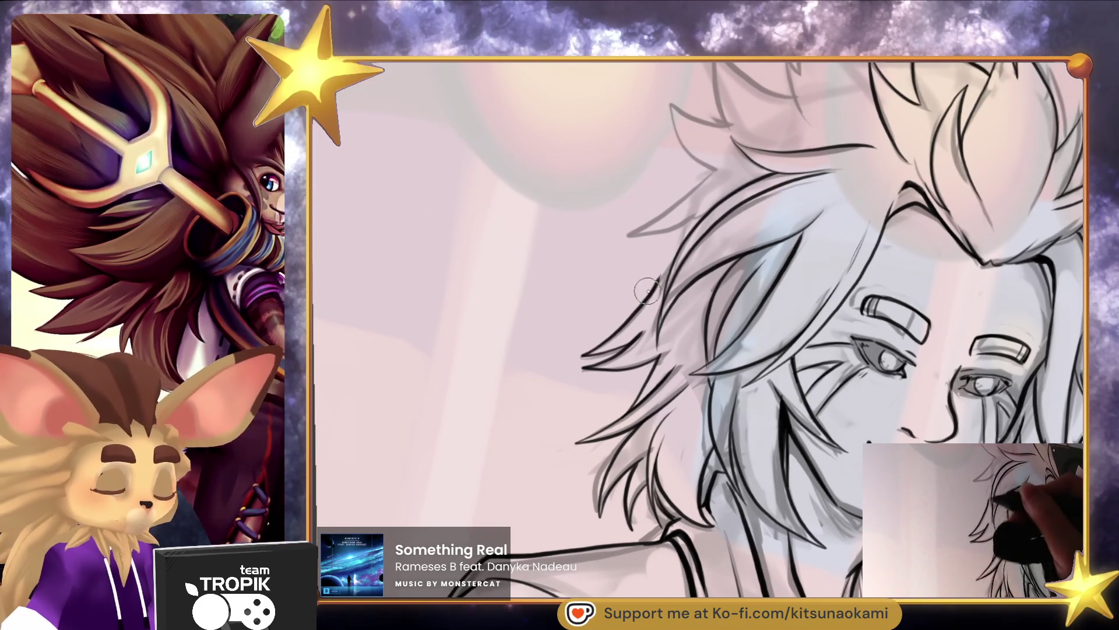
scroll(653, 295, "up", 3)
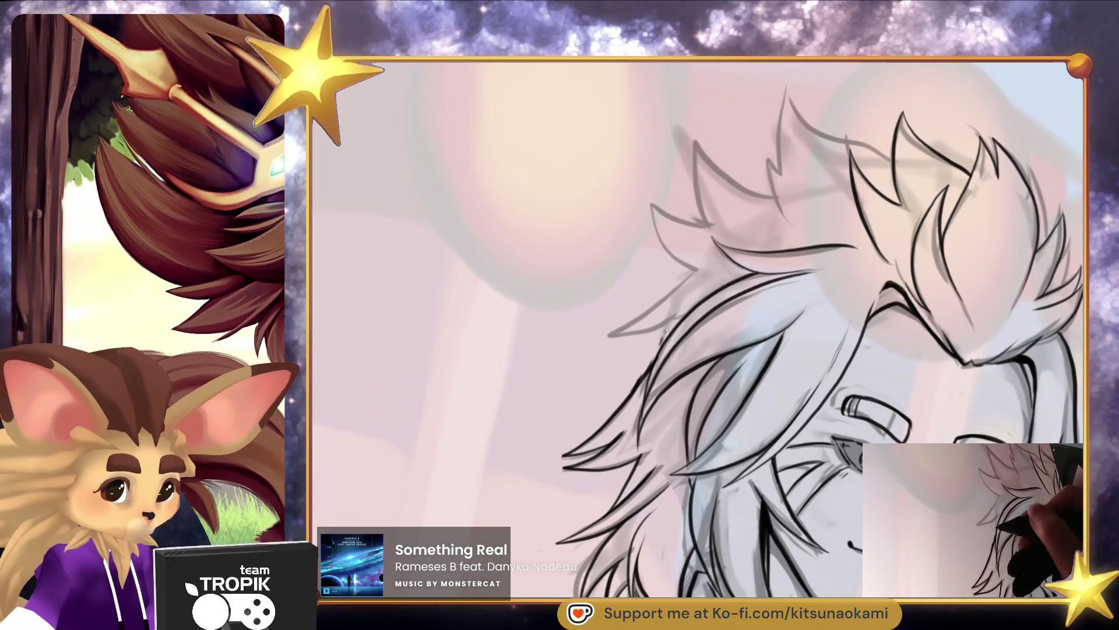
left_click_drag(634, 328, 699, 268)
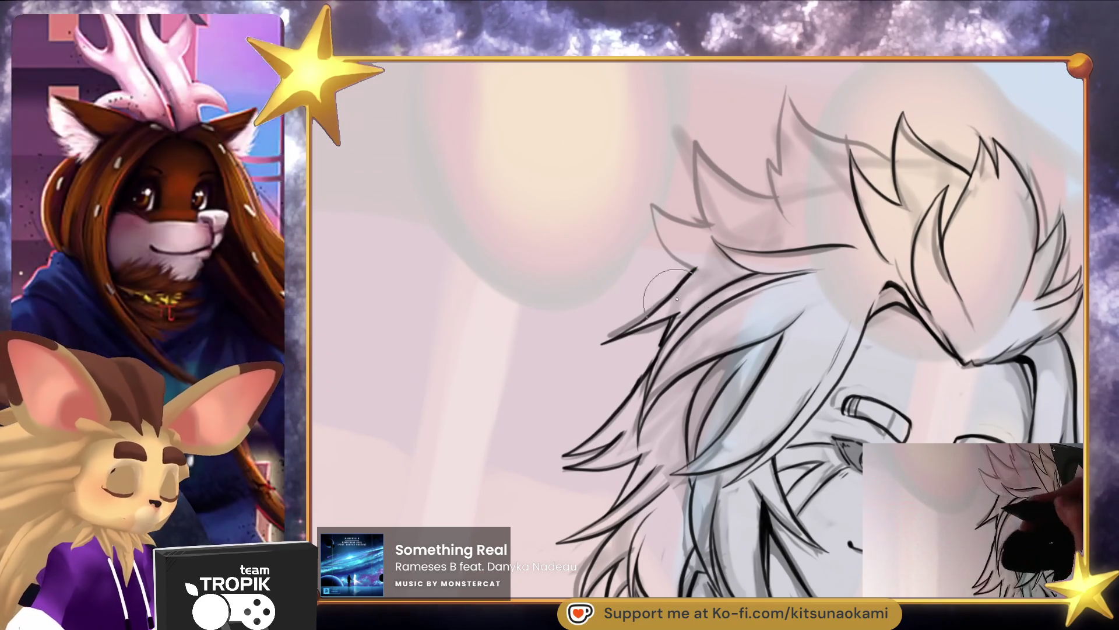
key("ctrl+z")
left_click_drag(592, 344, 614, 327)
key("ctrl+z")
mouse_move(697, 298)
left_mouse_down()
mouse_move(614, 337)
mouse_move(694, 267)
left_mouse_up()
Angle the view around the man's face, adjust brush size, then turn the canvas upright
mouse_move(778, 280)
left_mouse_down()
mouse_move(819, 357)
mouse_move(863, 283)
mouse_move(785, 287)
mouse_move(723, 314)
mouse_move(808, 197)
mouse_move(711, 232)
mouse_move(812, 476)
mouse_move(810, 293)
left_mouse_up()
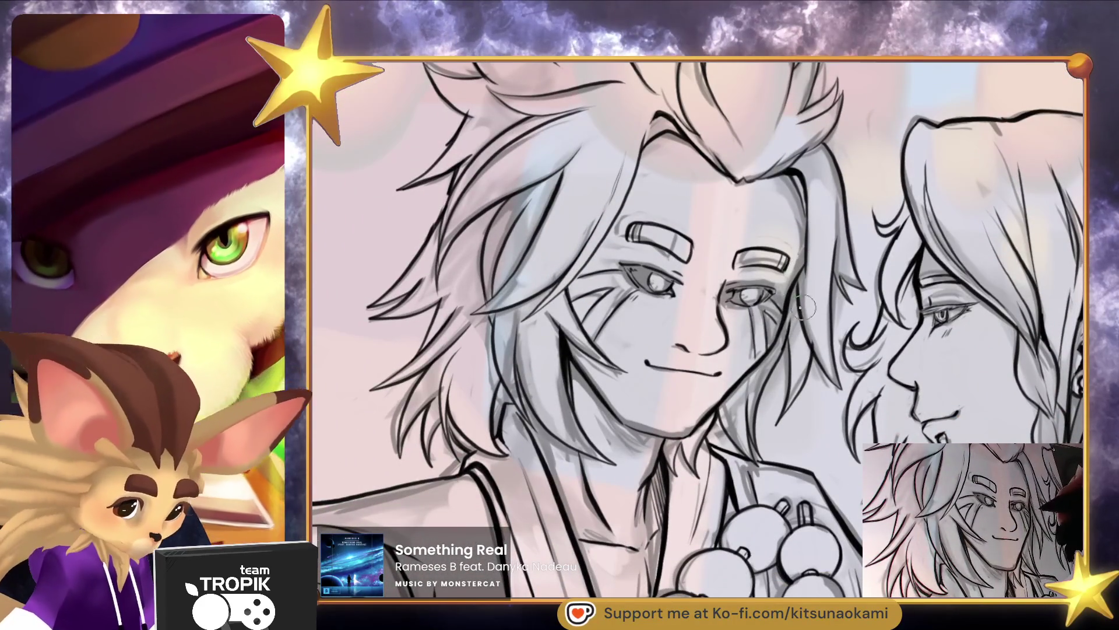
left_click_drag(796, 468, 820, 444)
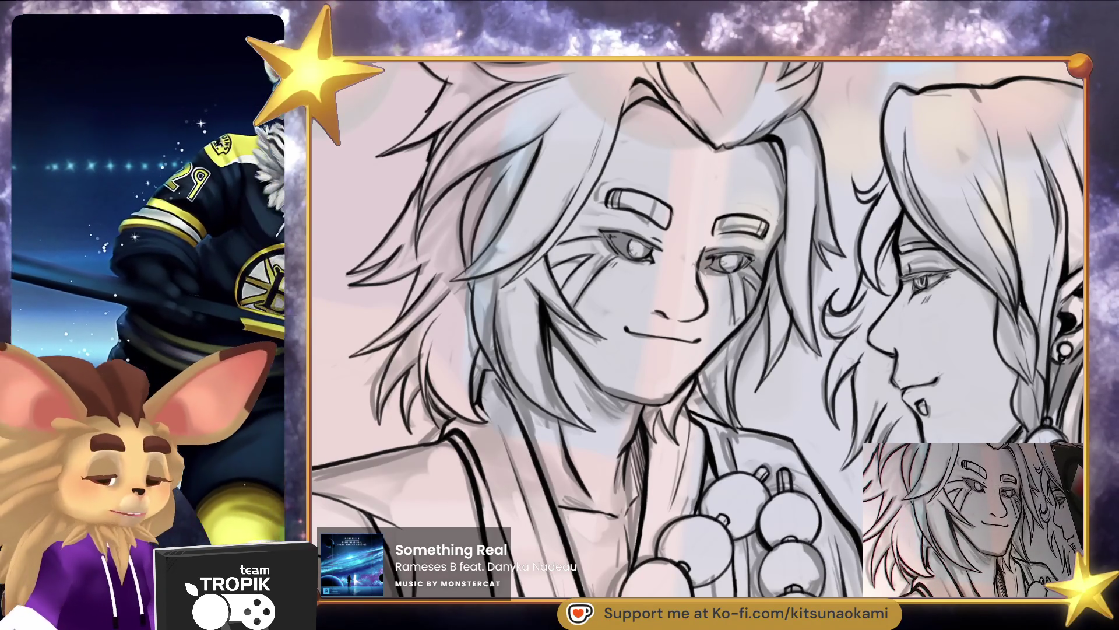
left_click_drag(770, 500, 630, 384)
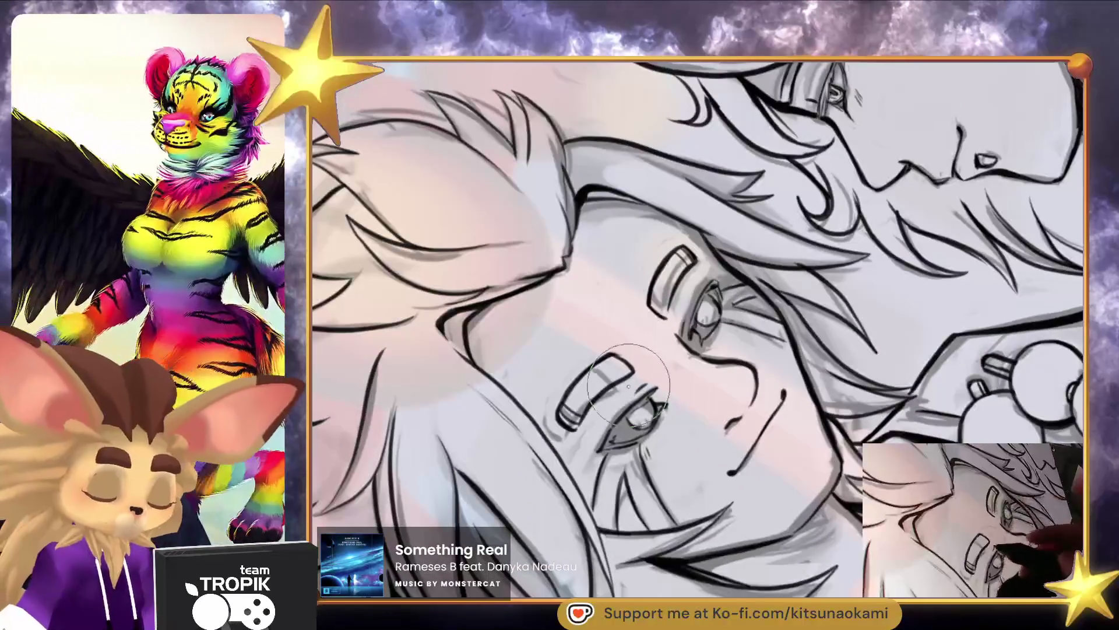
key("bracketleft")
key("bracketleft")
key("bracketleft")
key("bracketleft")
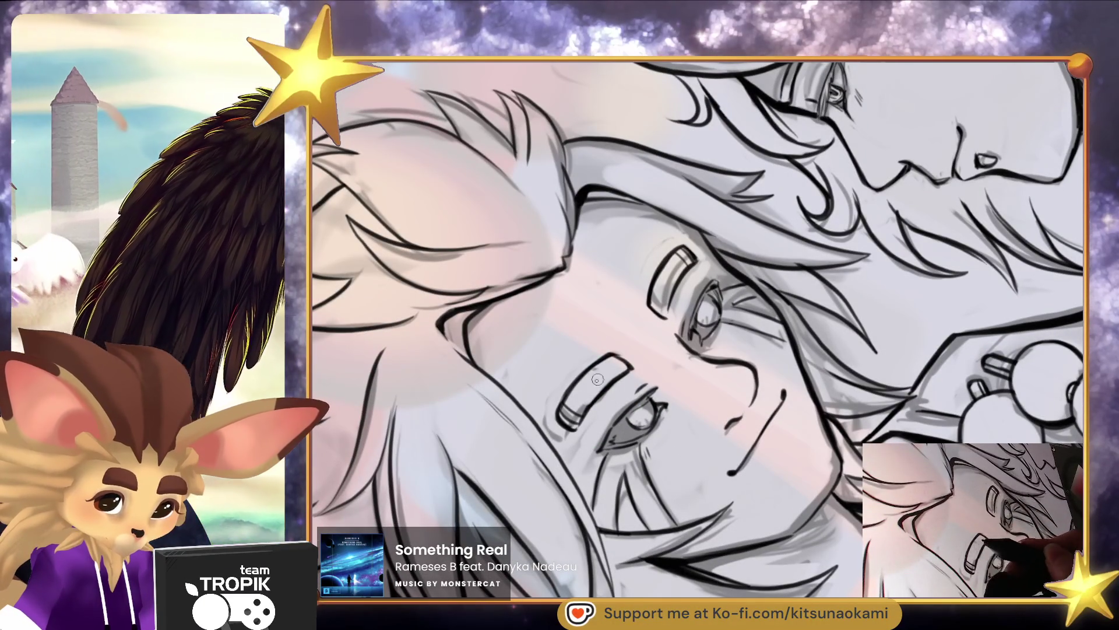
key("bracketright")
key("bracketright")
key("bracketright")
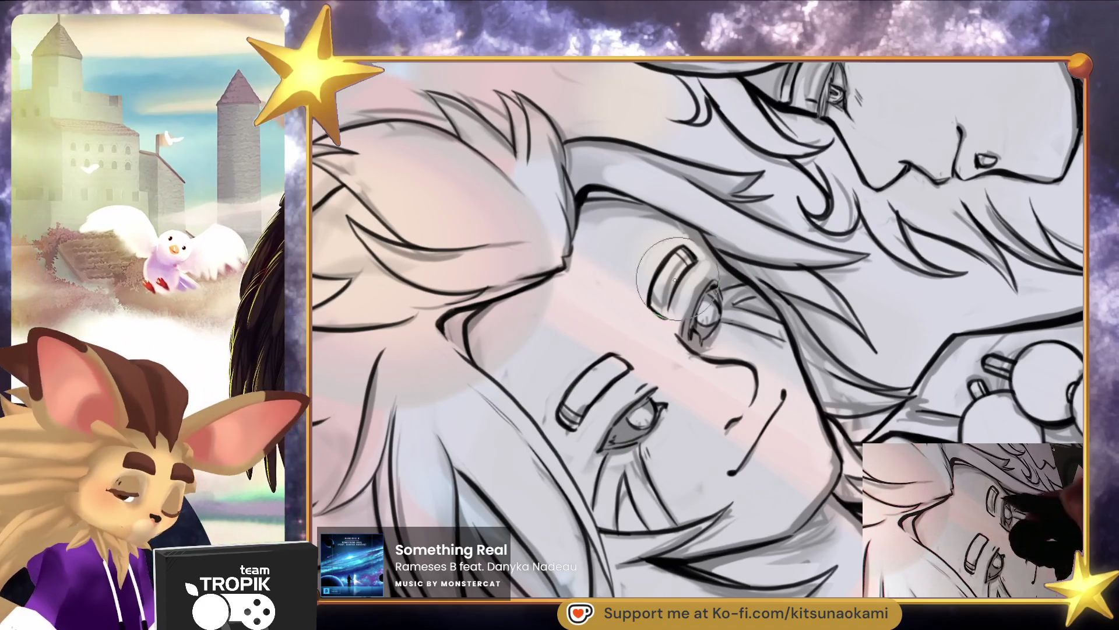
key("ctrl+0")
left_click_drag(814, 523, 613, 487)
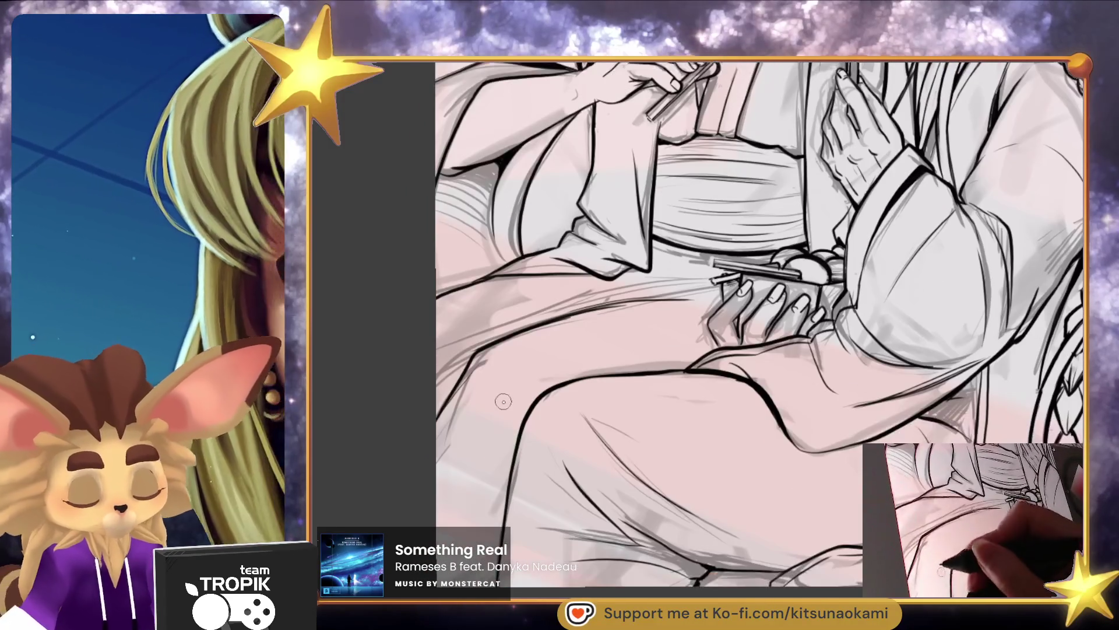
scroll(644, 362, "up", 1)
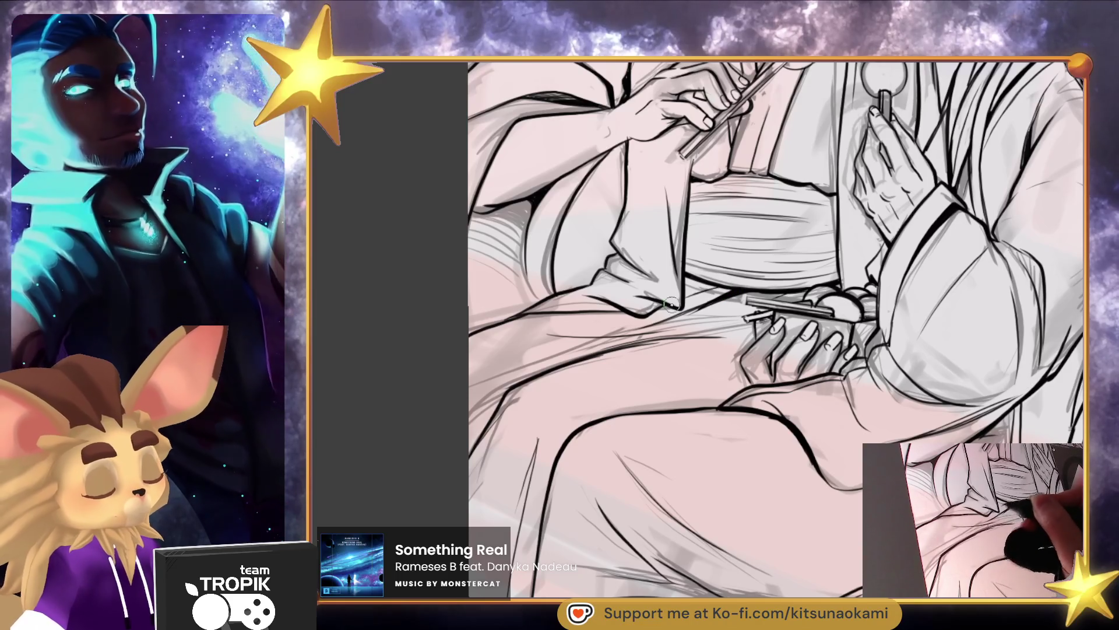
scroll(861, 432, "down", 5)
scroll(861, 431, "up", 4)
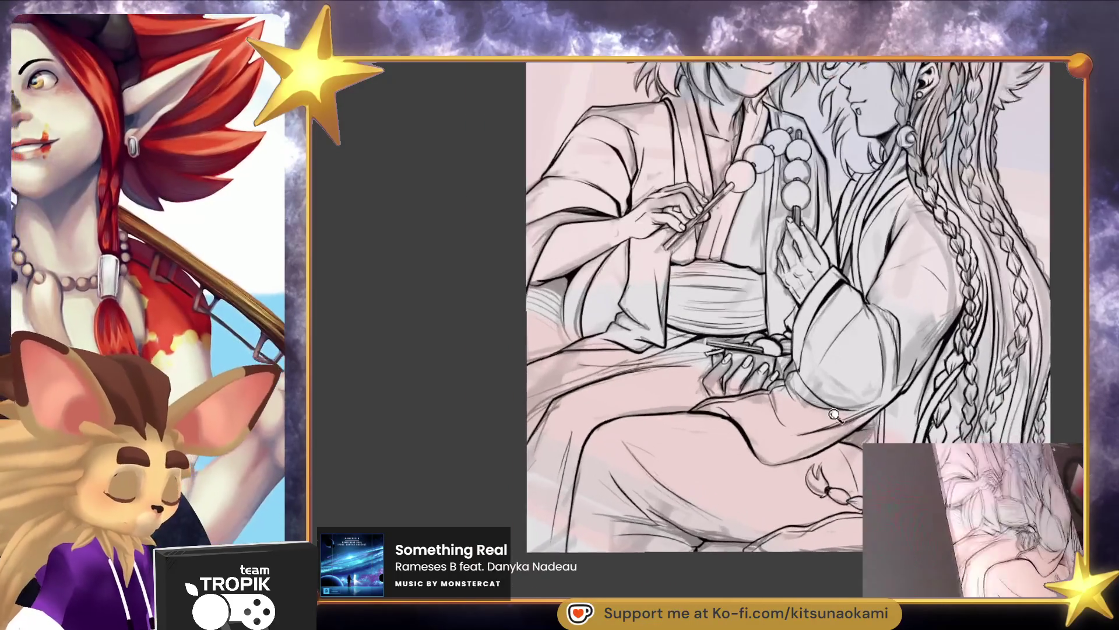
scroll(659, 256, "up", 3)
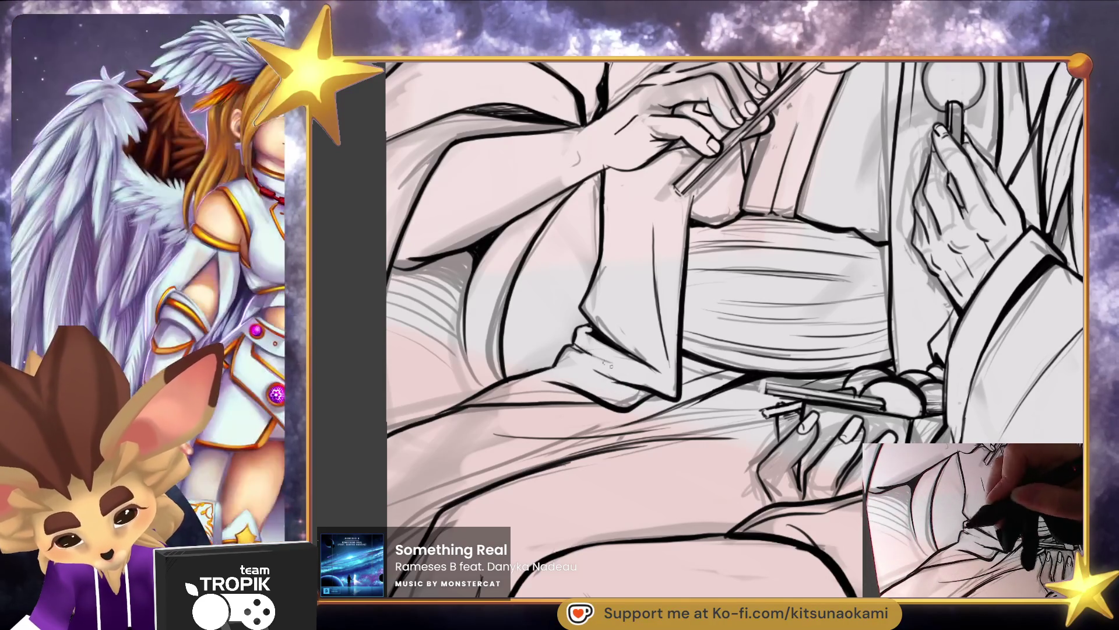
left_click_drag(647, 337, 742, 311)
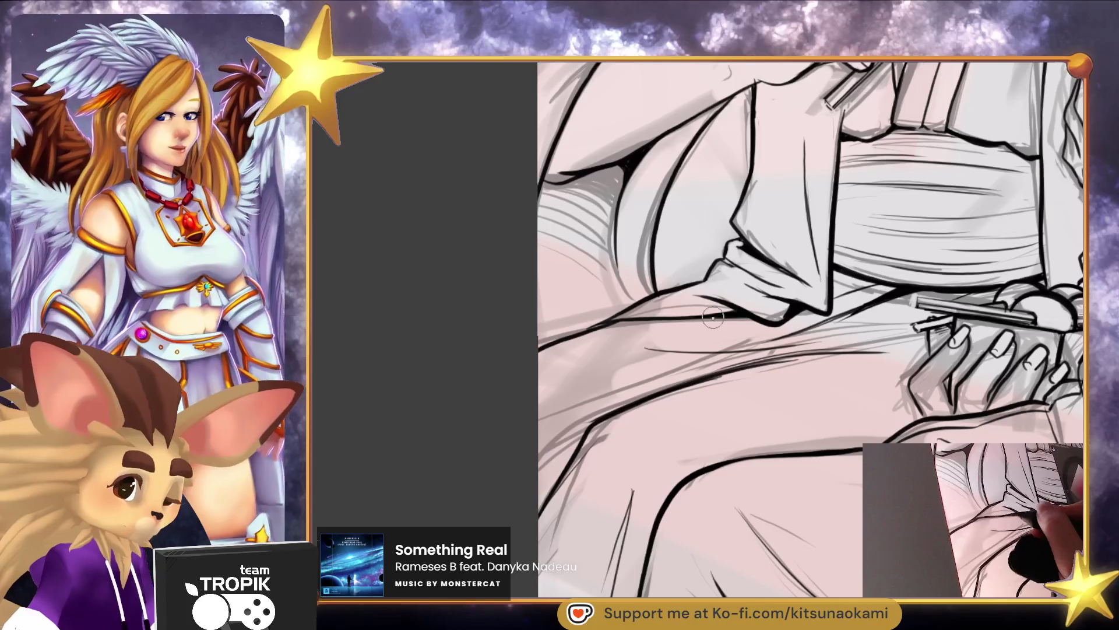
scroll(727, 316, "down", 5)
scroll(724, 216, "up", 5)
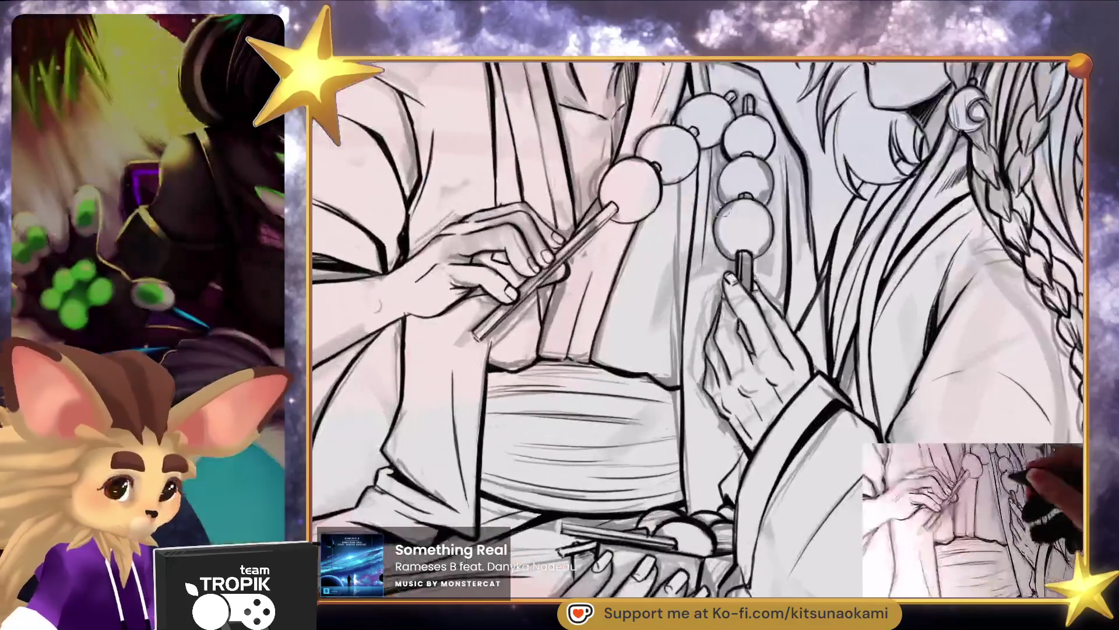
Recentre the whole drawing, then zoom in on the chopstick-holding hand
left_click_drag(701, 179, 685, 282)
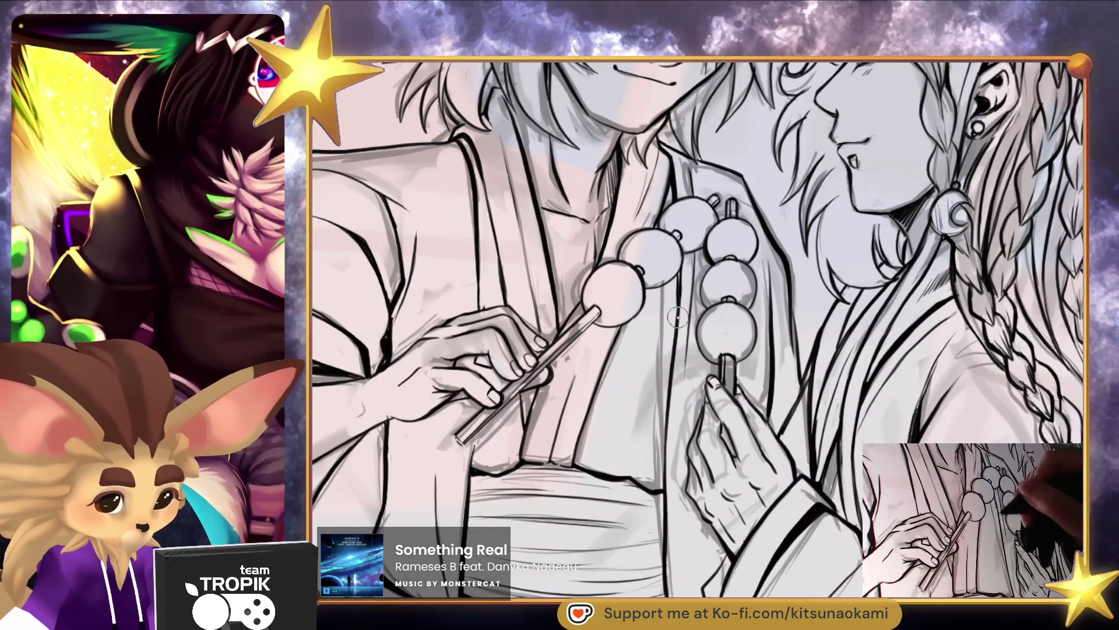
scroll(680, 271, "down", 5)
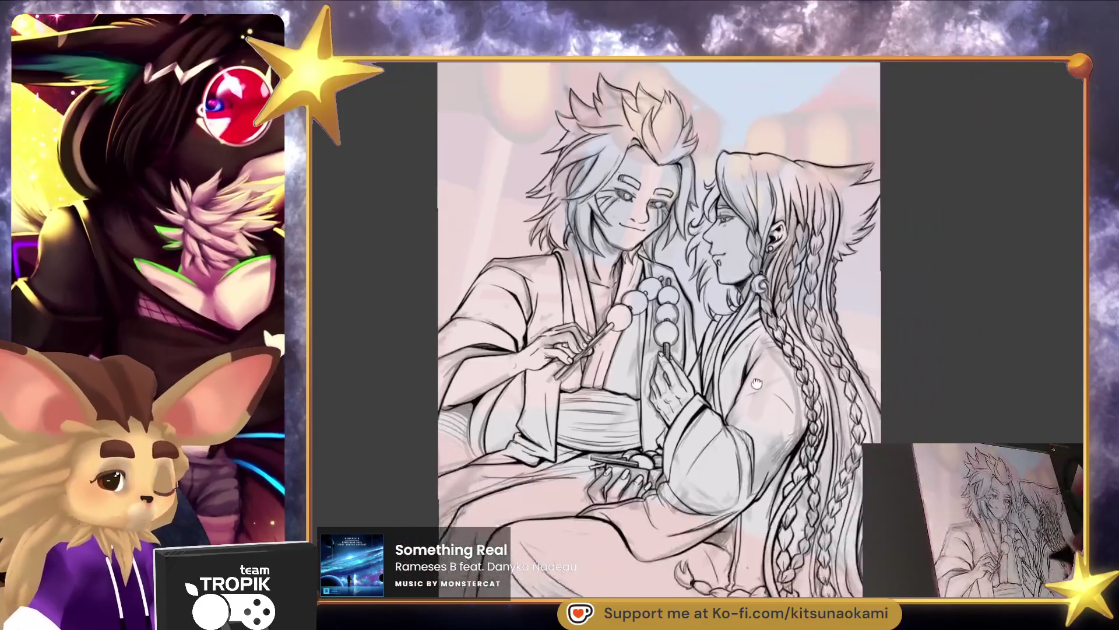
left_click_drag(756, 383, 705, 348)
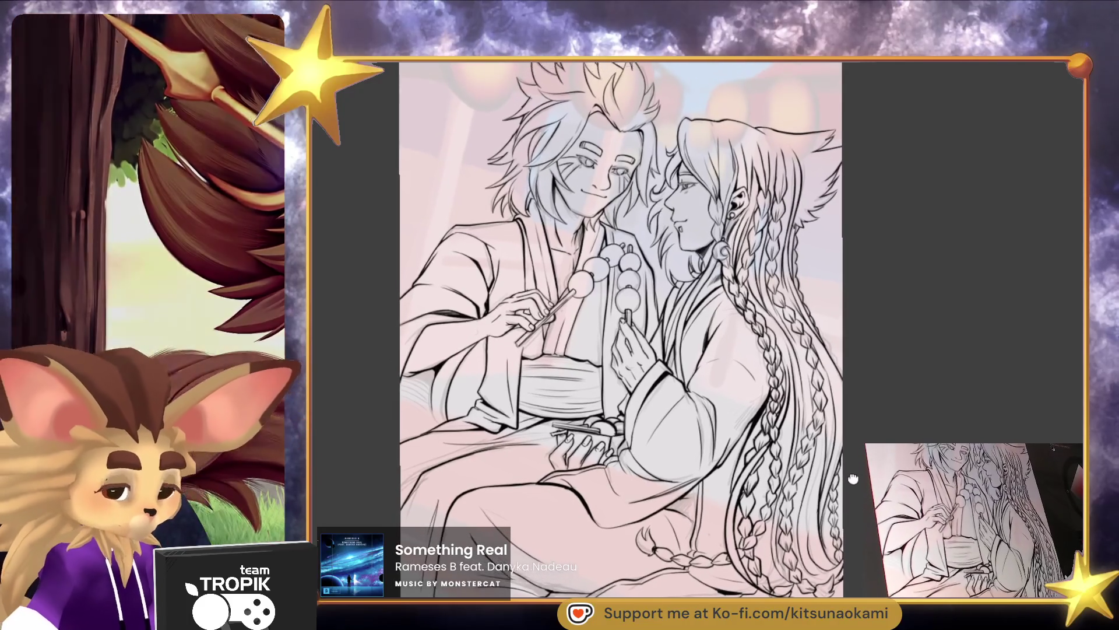
left_click_drag(692, 452, 787, 414)
scroll(787, 414, "up", 5)
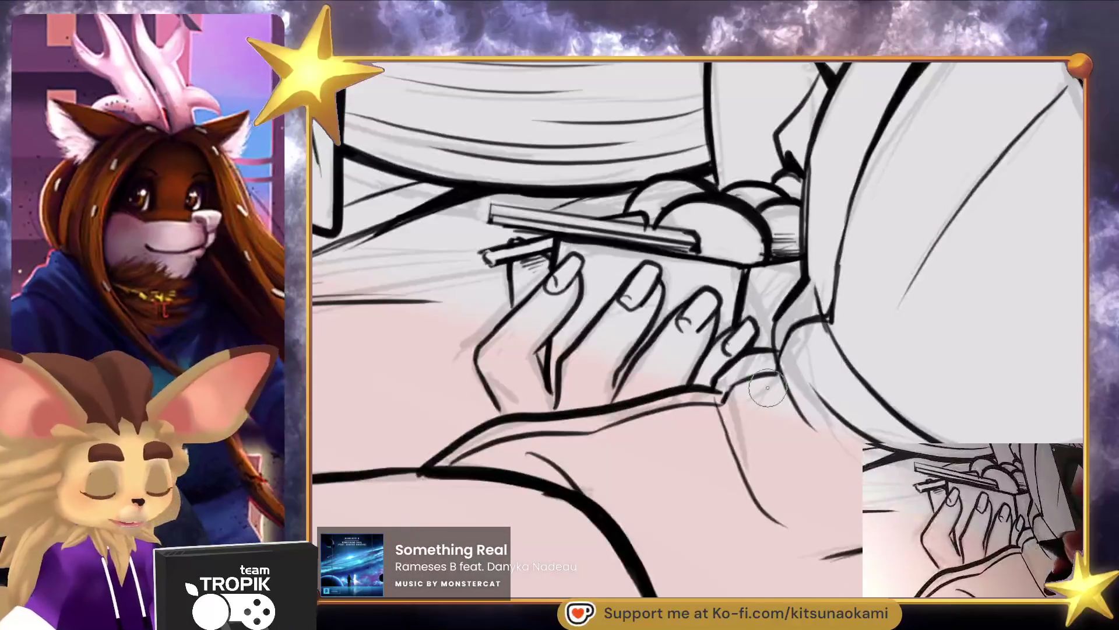
Add a small line at the fingertip and lasso around the lap hand
left_click_drag(761, 329, 738, 356)
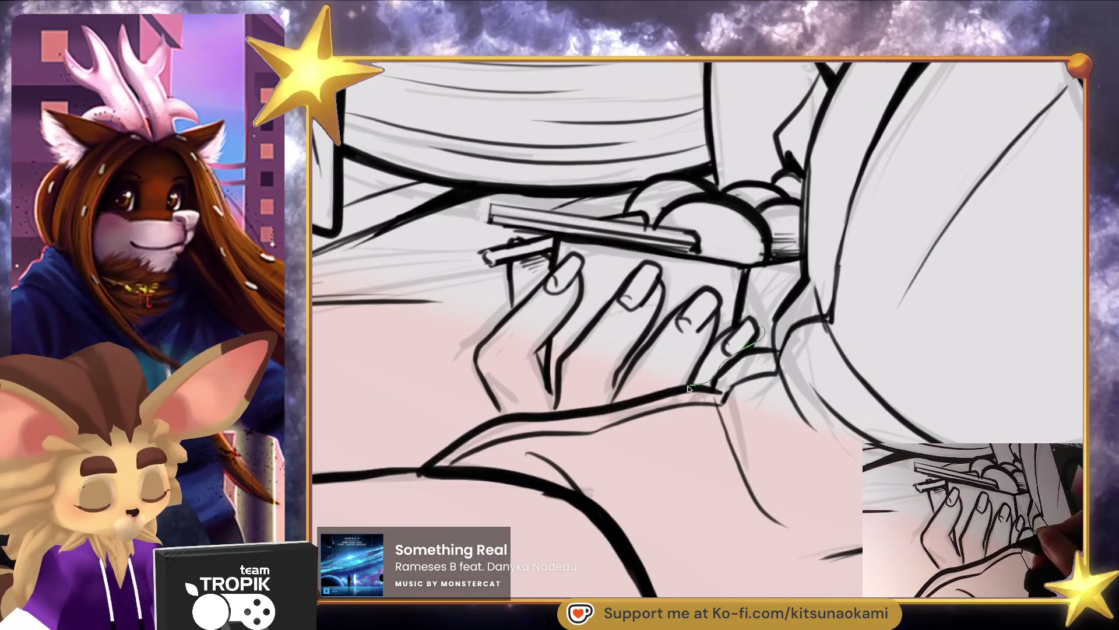
mouse_move(506, 312)
left_mouse_down()
mouse_move(583, 251)
mouse_move(726, 286)
left_mouse_up()
left_click_drag(730, 324, 728, 329)
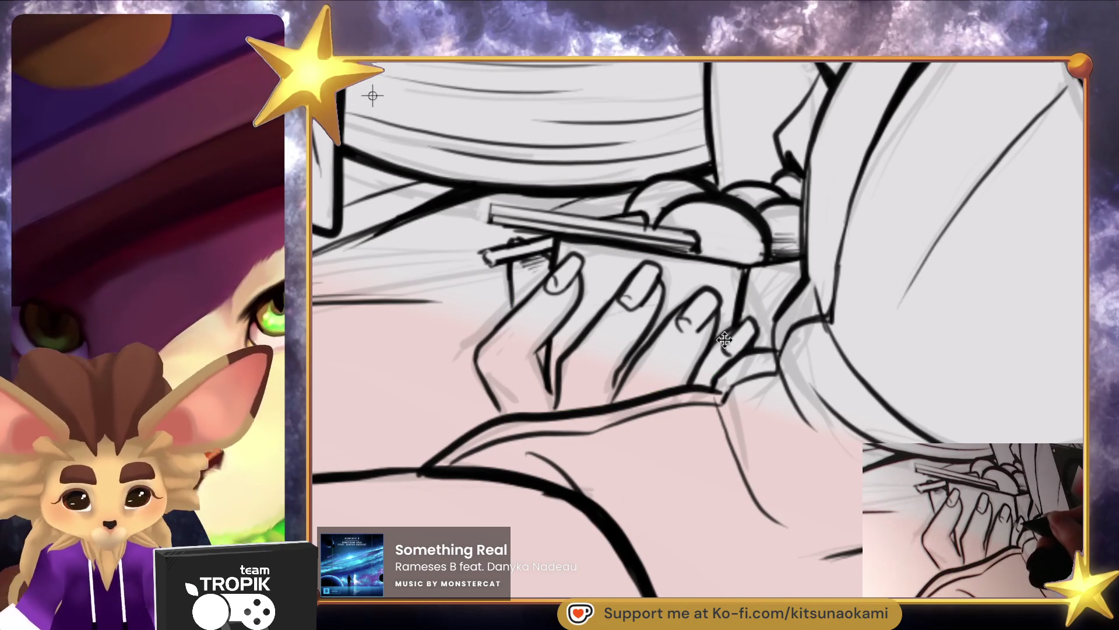
key("Return")
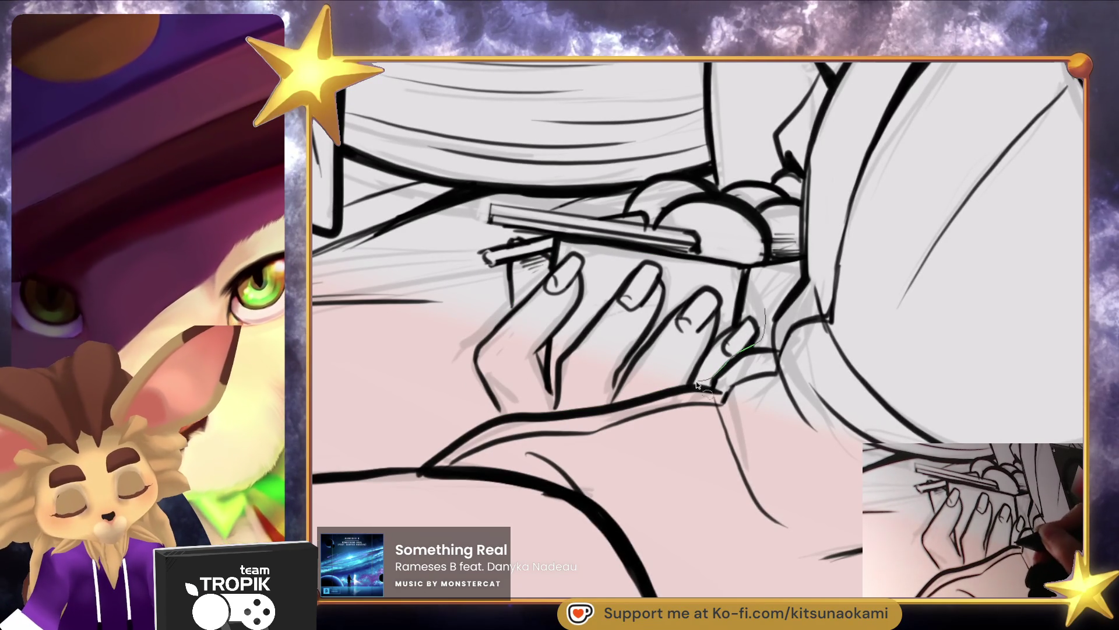
Squash the reselected hand vertically with Free Transform, apply it, and deselect
mouse_move(530, 415)
left_mouse_down()
mouse_move(484, 321)
mouse_move(592, 257)
mouse_move(641, 264)
mouse_move(757, 314)
mouse_move(746, 352)
left_mouse_up()
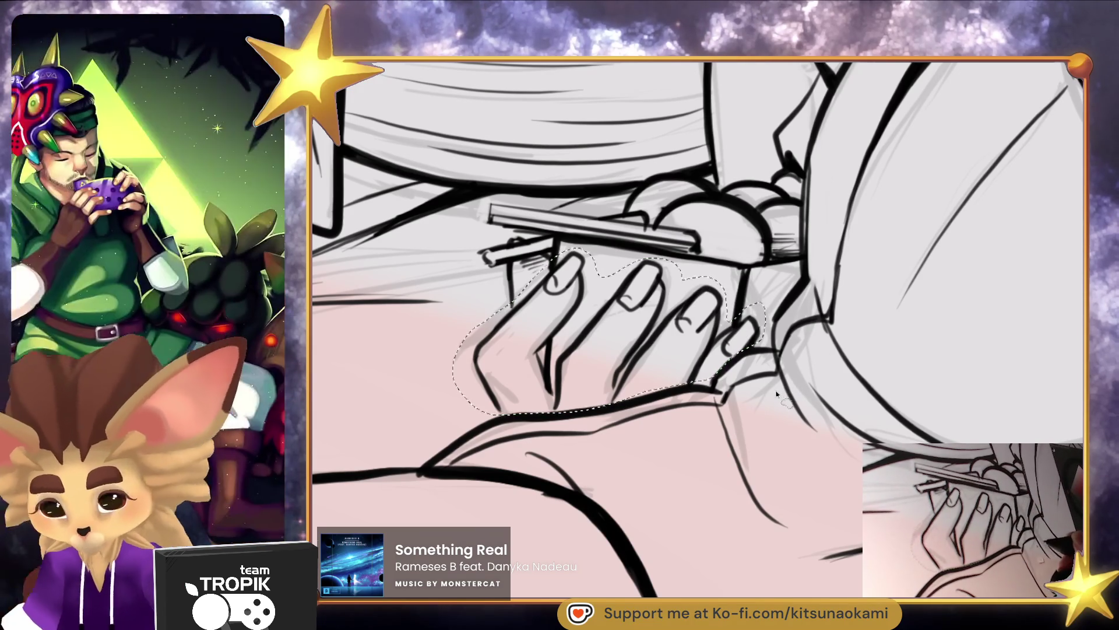
key("ctrl+t")
left_click_drag(610, 246, 612, 262)
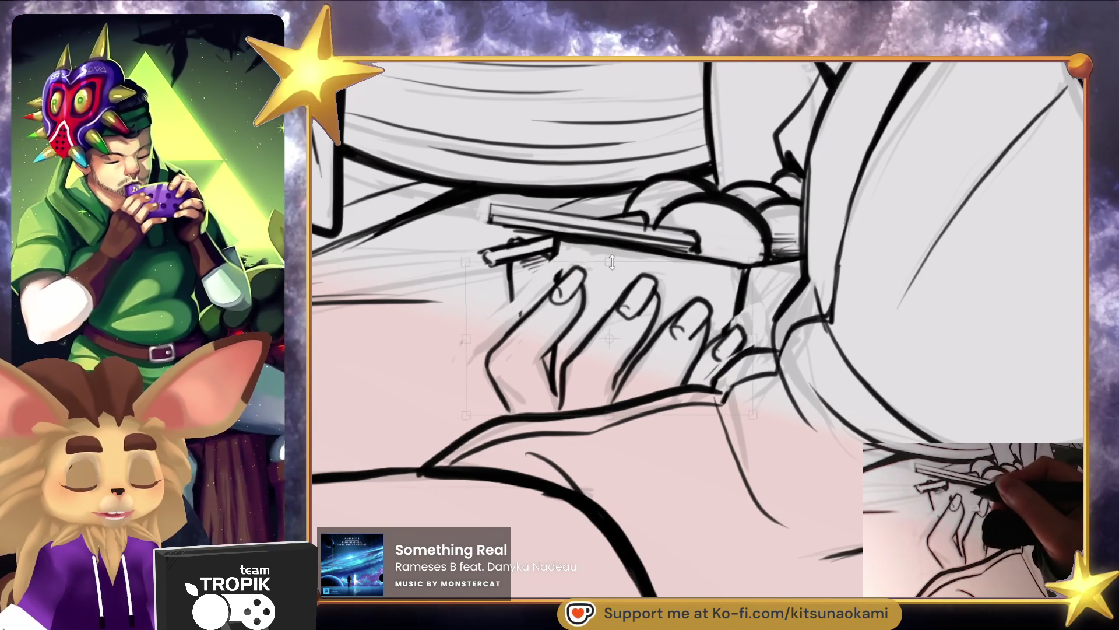
key("Return")
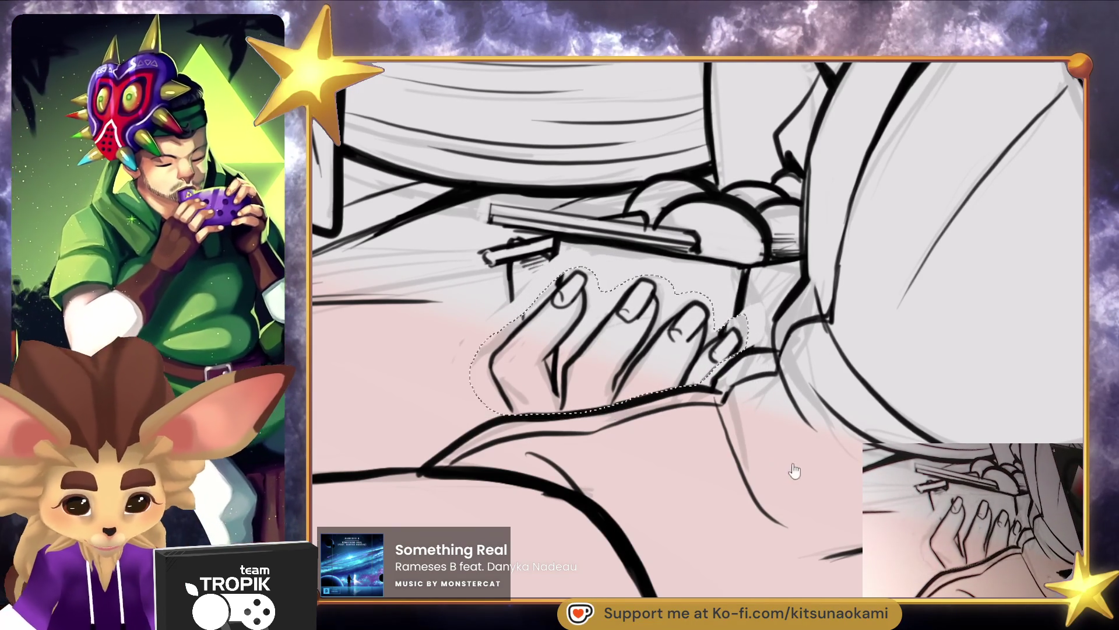
key("ctrl+d")
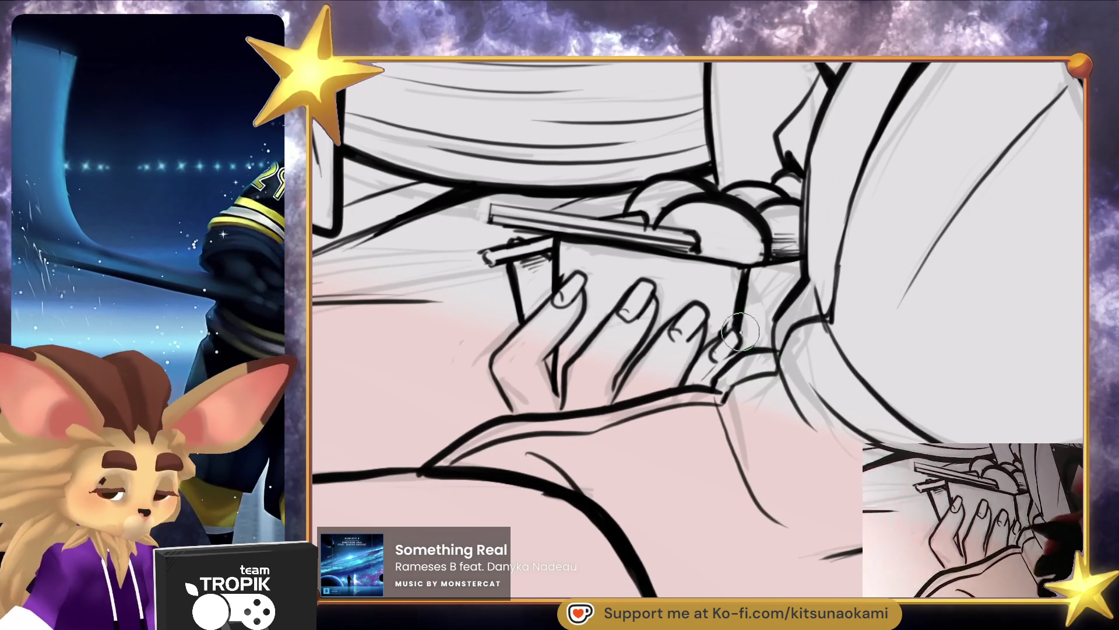
left_click_drag(830, 366, 775, 384)
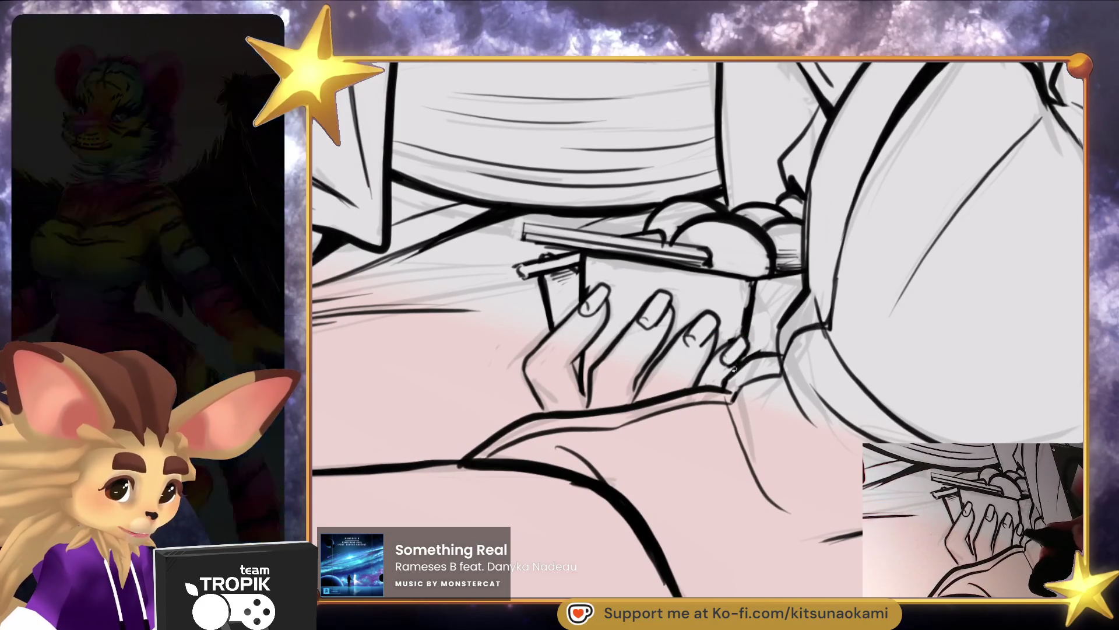
scroll(737, 365, "down", 5)
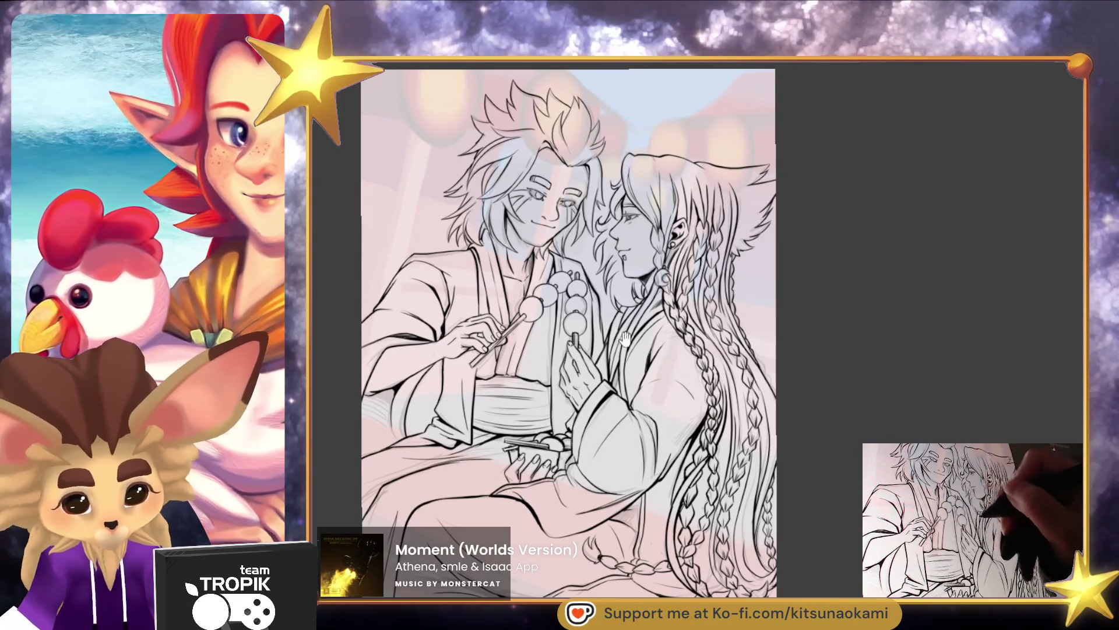
Mirror the canvas horizontally to check proportions, then flip it back and recentre
scroll(612, 326, "down", 2)
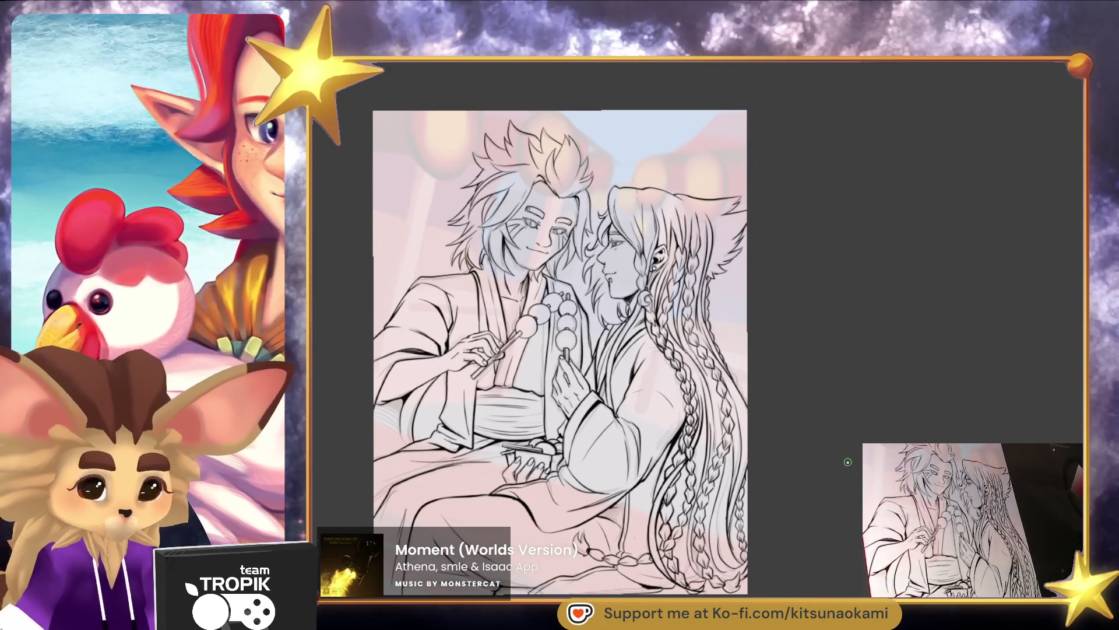
key("m")
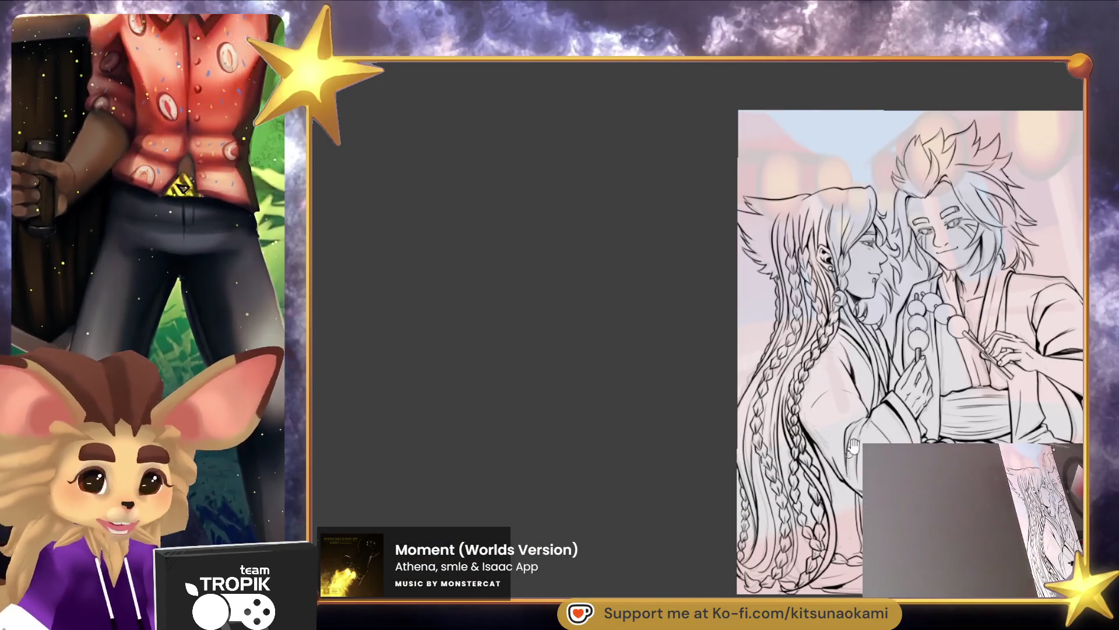
left_click_drag(848, 449, 589, 436)
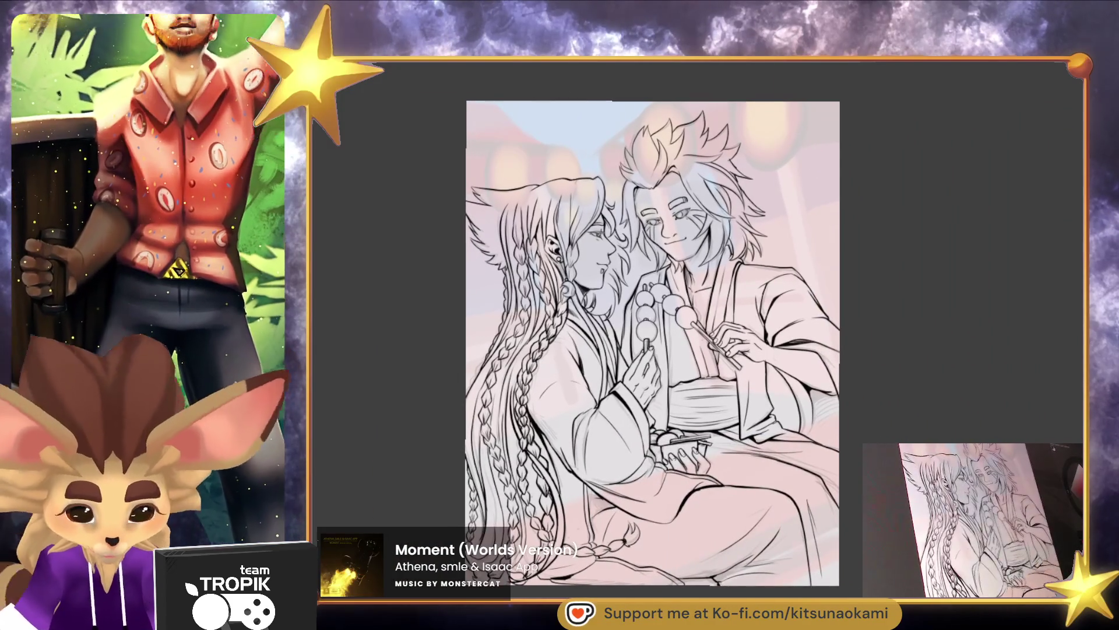
key("m")
left_click_drag(926, 460, 755, 455)
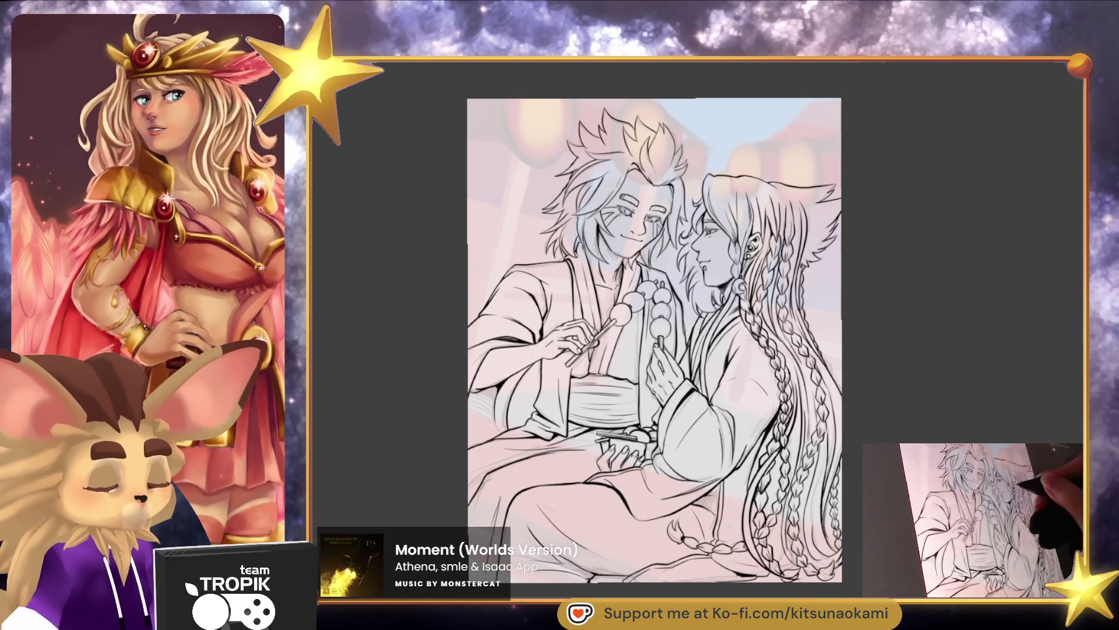
Paint a solid black lock of hair beside the woman's face
scroll(745, 249, "up", 5)
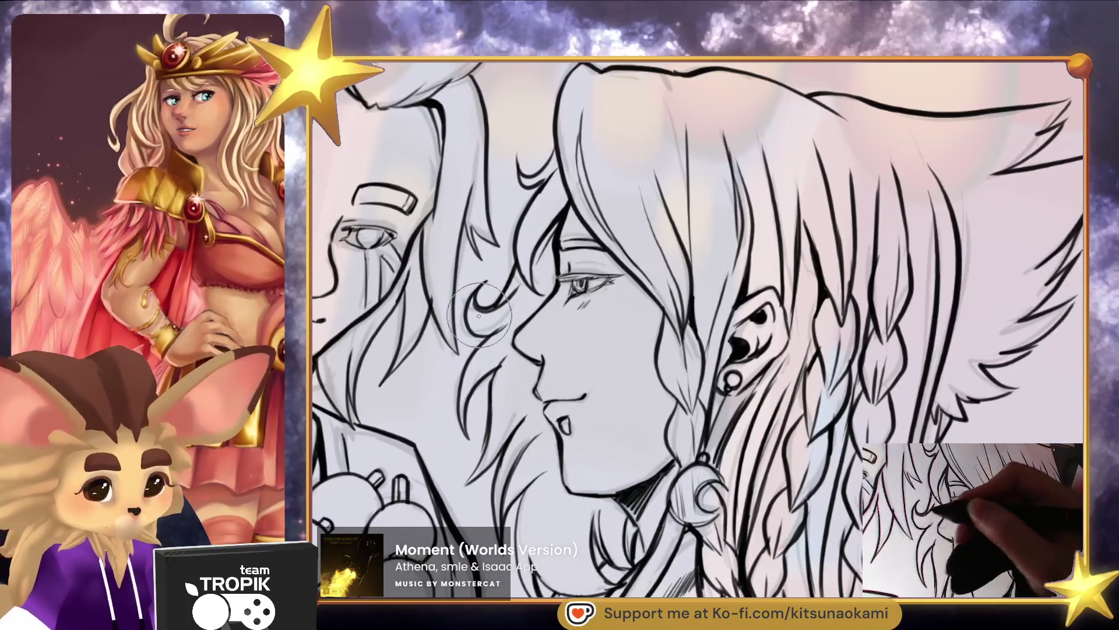
mouse_move(478, 315)
left_mouse_down()
mouse_move(495, 317)
mouse_move(473, 322)
mouse_move(524, 280)
mouse_move(550, 229)
mouse_move(520, 257)
mouse_move(574, 175)
mouse_move(561, 154)
mouse_move(526, 181)
mouse_move(571, 111)
mouse_move(572, 175)
left_mouse_up()
mouse_move(600, 350)
left_mouse_down()
mouse_move(670, 350)
mouse_move(699, 375)
left_mouse_up()
key("ctrl+0")
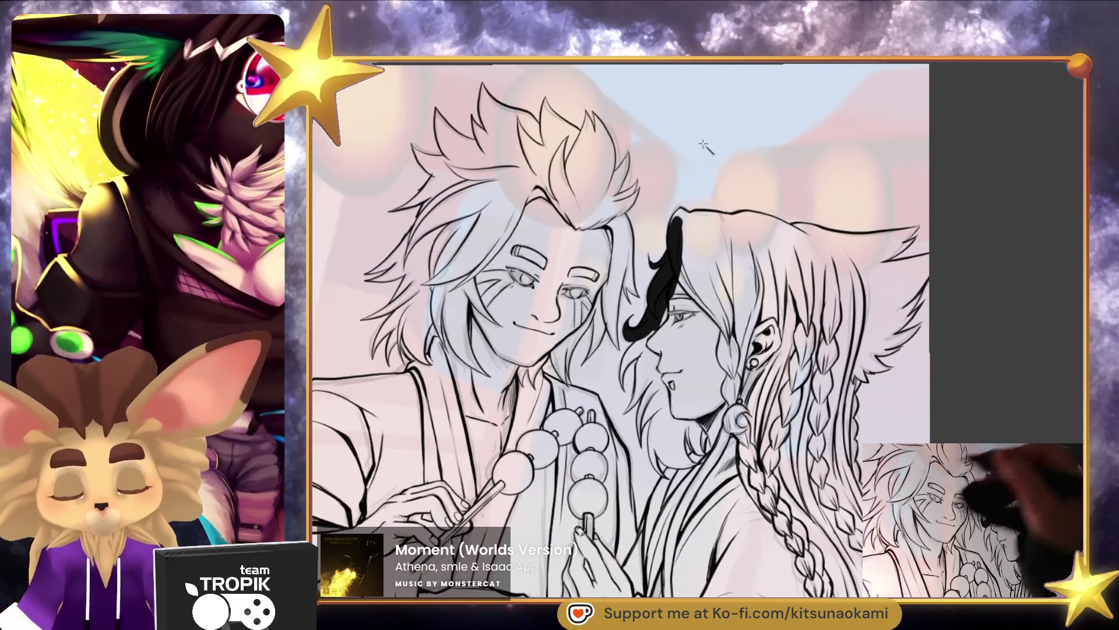
Clear the magic-wand selection and paint long black hair strands down past her nose
left_click(652, 201)
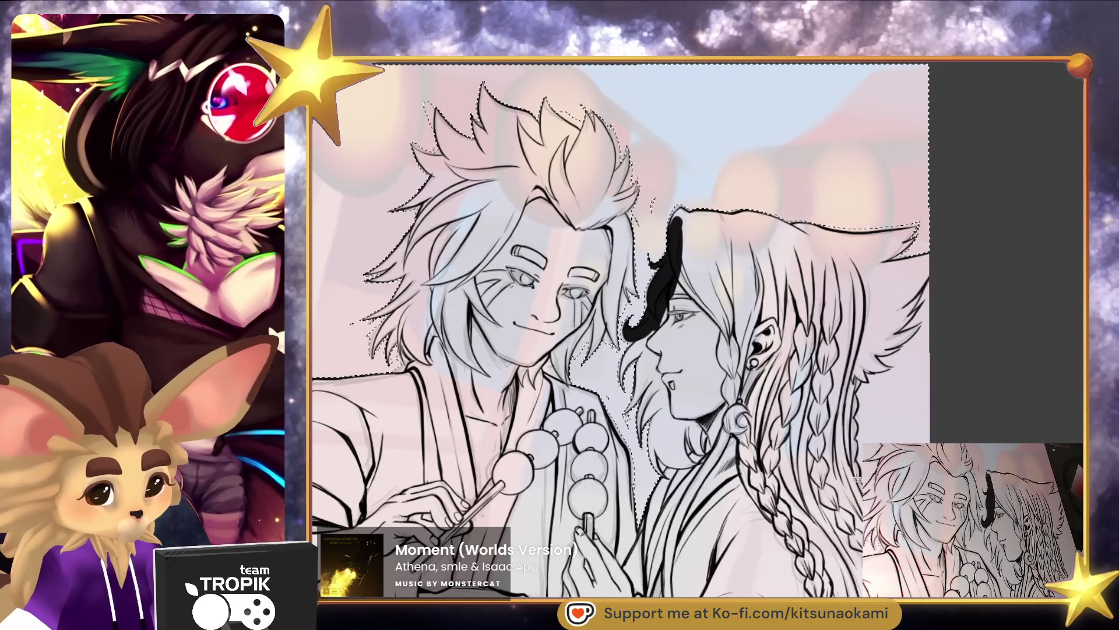
key("ctrl+d")
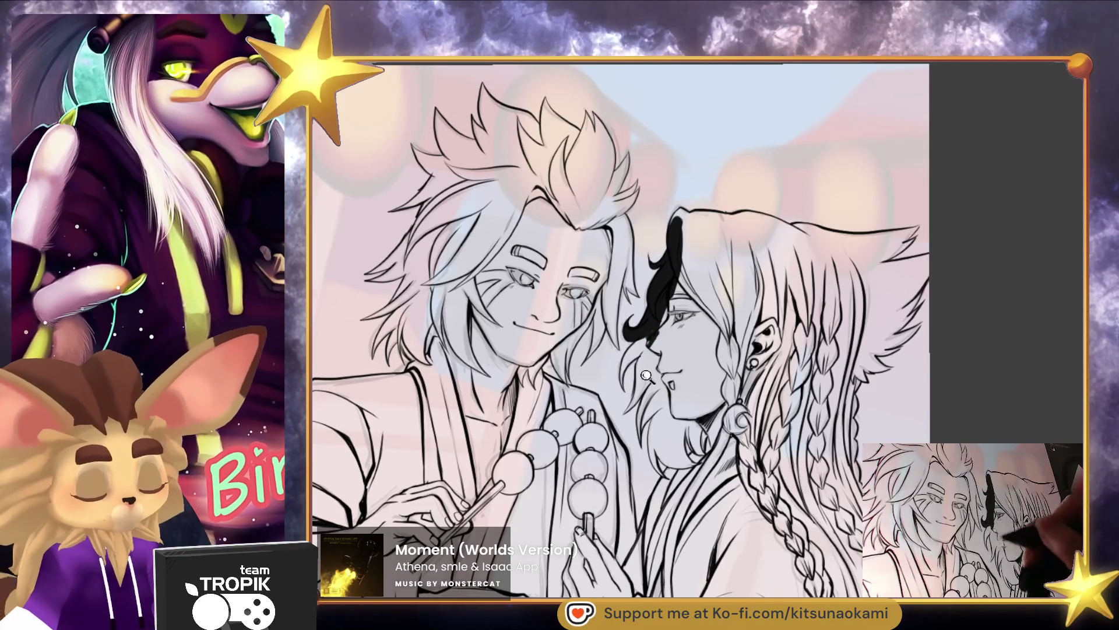
scroll(657, 354, "up", 5)
mouse_move(622, 250)
left_mouse_down()
mouse_move(563, 353)
mouse_move(640, 251)
left_mouse_up()
mouse_move(682, 207)
left_mouse_down()
mouse_move(670, 254)
mouse_move(629, 305)
mouse_move(609, 408)
mouse_move(616, 389)
left_mouse_up()
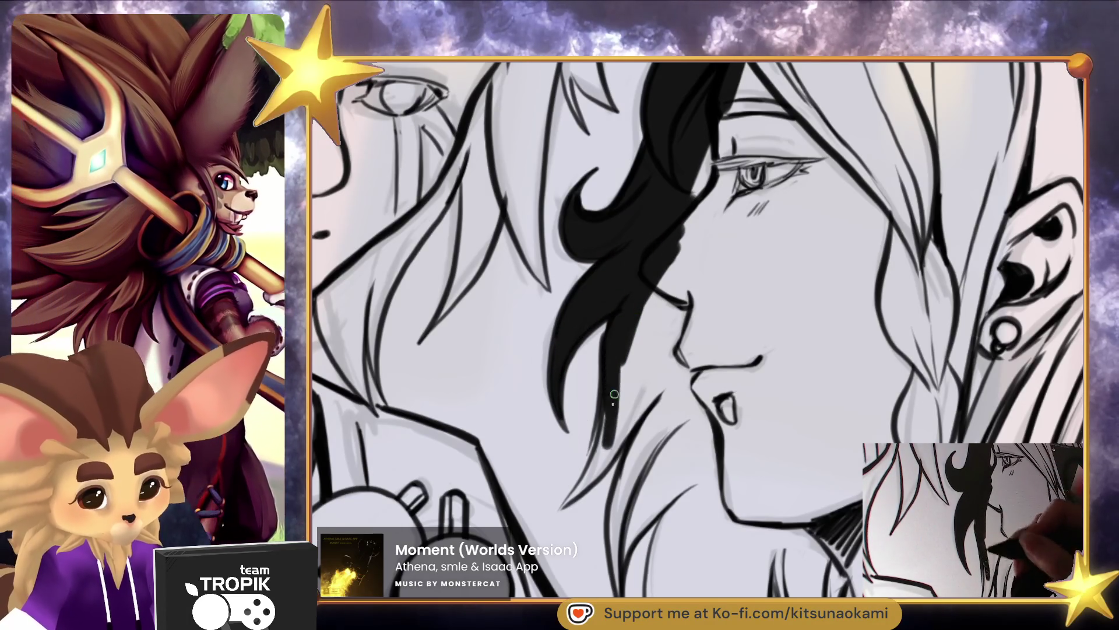
mouse_move(602, 443)
left_mouse_down()
mouse_move(572, 495)
mouse_move(647, 408)
mouse_move(607, 422)
mouse_move(632, 305)
mouse_move(589, 356)
mouse_move(607, 412)
mouse_move(614, 569)
mouse_move(635, 530)
mouse_move(694, 478)
mouse_move(642, 502)
mouse_move(620, 539)
mouse_move(632, 453)
mouse_move(652, 427)
mouse_move(705, 450)
mouse_move(689, 387)
mouse_move(694, 234)
mouse_move(647, 381)
left_mouse_up()
Paint further black strands lower down and thicken the black at the ear tip
scroll(660, 314, "up", 5)
mouse_move(660, 314)
left_mouse_down()
mouse_move(637, 369)
mouse_move(628, 329)
mouse_move(639, 310)
mouse_move(676, 333)
mouse_move(807, 325)
mouse_move(637, 407)
mouse_move(624, 475)
mouse_move(576, 441)
mouse_move(817, 465)
mouse_move(605, 317)
left_mouse_up()
scroll(649, 324, "up", 5)
mouse_move(580, 358)
left_mouse_down()
mouse_move(525, 470)
mouse_move(525, 435)
mouse_move(684, 268)
mouse_move(665, 282)
left_mouse_up()
mouse_move(559, 376)
left_mouse_down()
mouse_move(717, 210)
mouse_move(610, 451)
mouse_move(667, 243)
left_mouse_up()
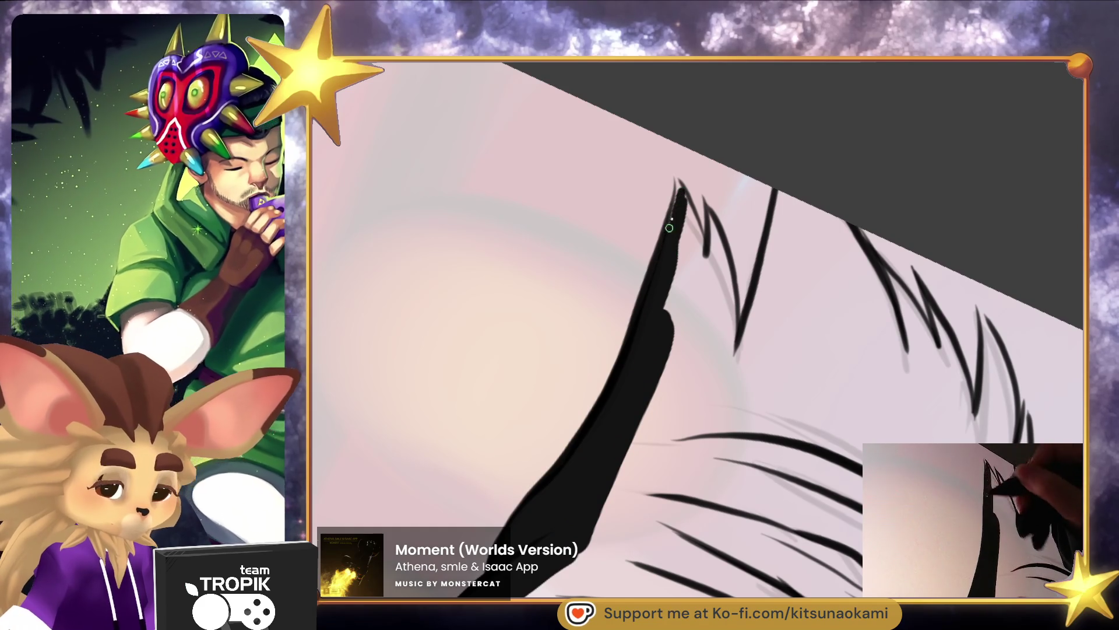
mouse_move(678, 184)
left_mouse_down()
mouse_move(699, 262)
mouse_move(684, 290)
mouse_move(718, 224)
mouse_move(722, 314)
mouse_move(710, 295)
mouse_move(667, 370)
mouse_move(727, 364)
mouse_move(770, 274)
mouse_move(839, 352)
mouse_move(884, 360)
left_mouse_up()
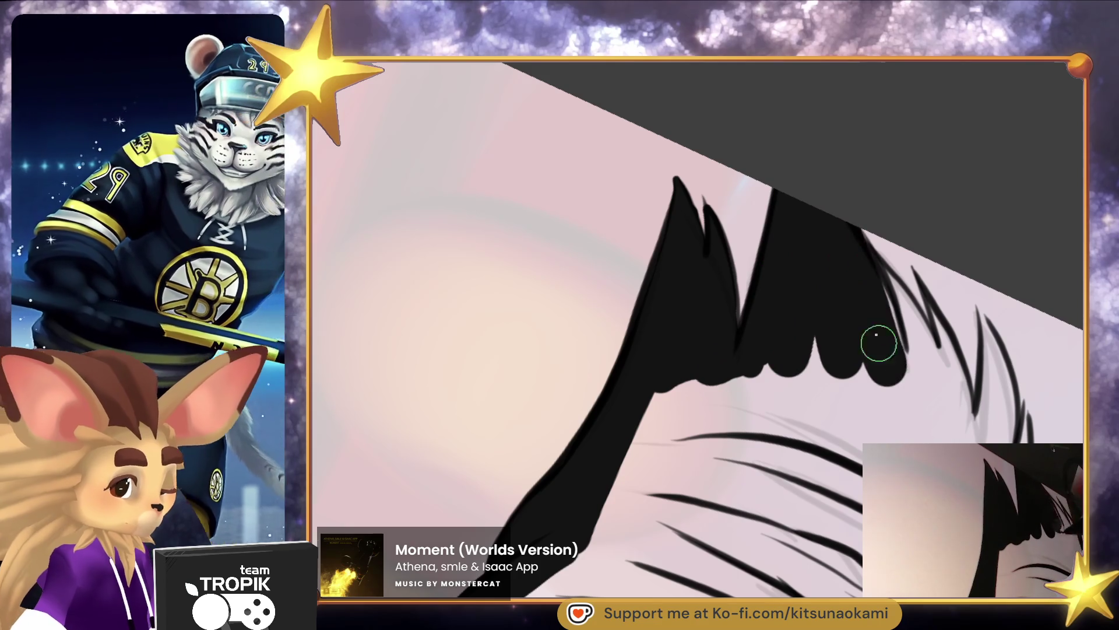
key("ctrl+0")
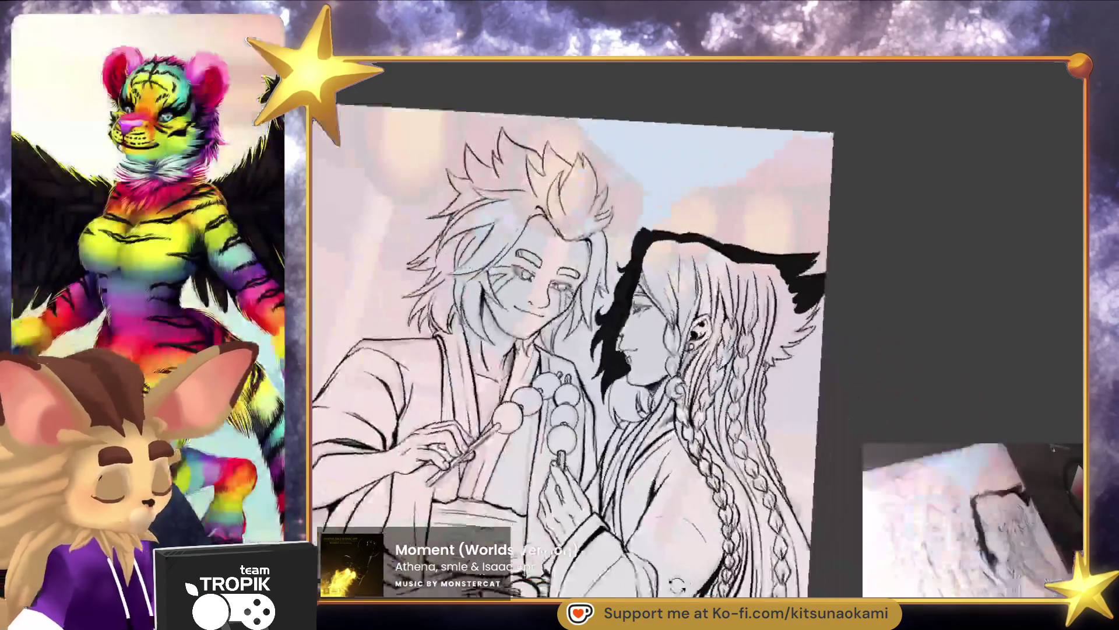
Paint the pointed ear solid black down to its lower tip and edge
scroll(849, 217, "up", 5)
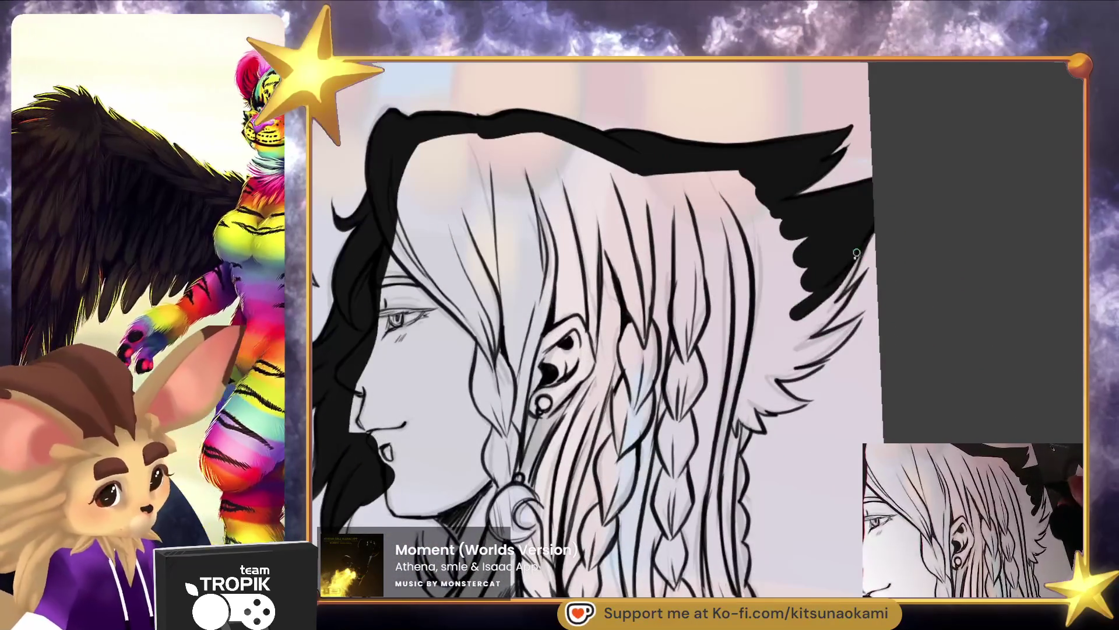
left_click_drag(861, 241, 863, 240)
left_click_drag(809, 320, 823, 313)
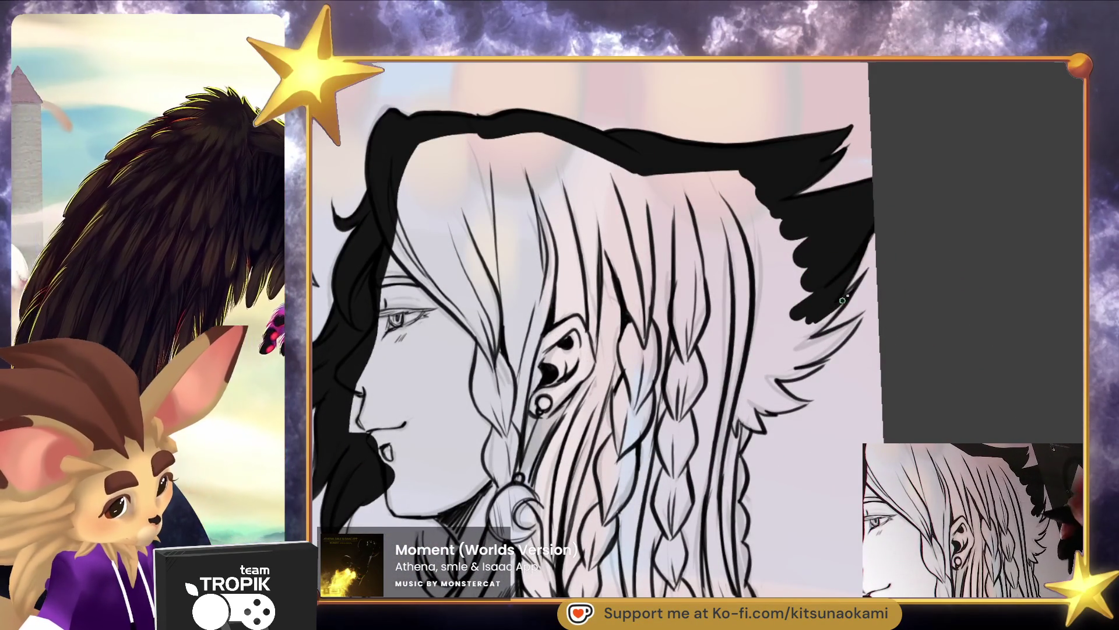
mouse_move(828, 317)
left_mouse_down()
mouse_move(795, 344)
mouse_move(858, 324)
mouse_move(785, 363)
left_mouse_up()
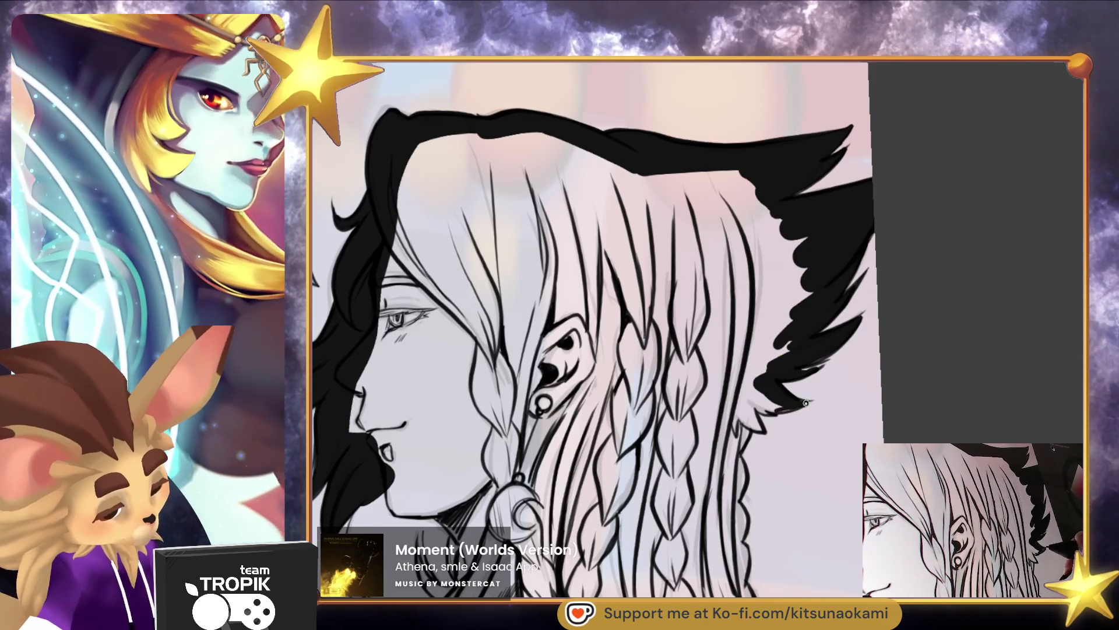
mouse_move(769, 409)
left_mouse_down()
mouse_move(758, 407)
mouse_move(772, 187)
mouse_move(776, 292)
mouse_move(750, 395)
mouse_move(758, 430)
mouse_move(729, 446)
mouse_move(736, 583)
mouse_move(680, 292)
mouse_move(690, 292)
mouse_move(694, 341)
mouse_move(827, 582)
left_mouse_up()
scroll(813, 539, "down", 1)
Paint black along the hair's right edge and fill the bottom of the hair solid
scroll(813, 539, "up", 3)
scroll(831, 430, "down", 3)
left_click_drag(831, 429, 723, 219)
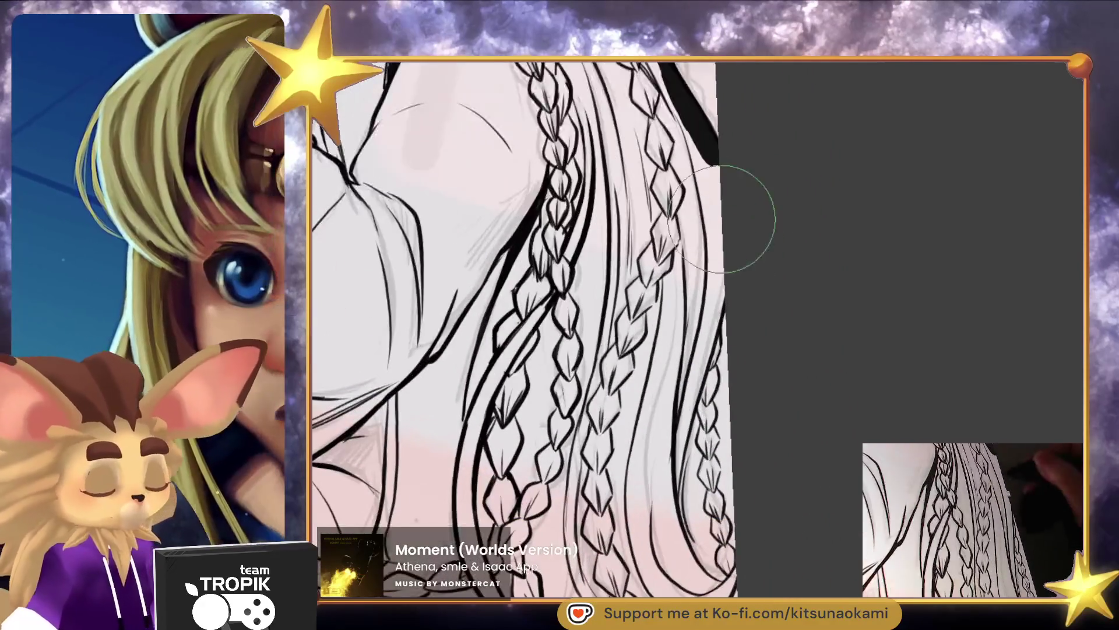
mouse_move(708, 125)
left_mouse_down()
mouse_move(708, 356)
mouse_move(726, 280)
left_mouse_up()
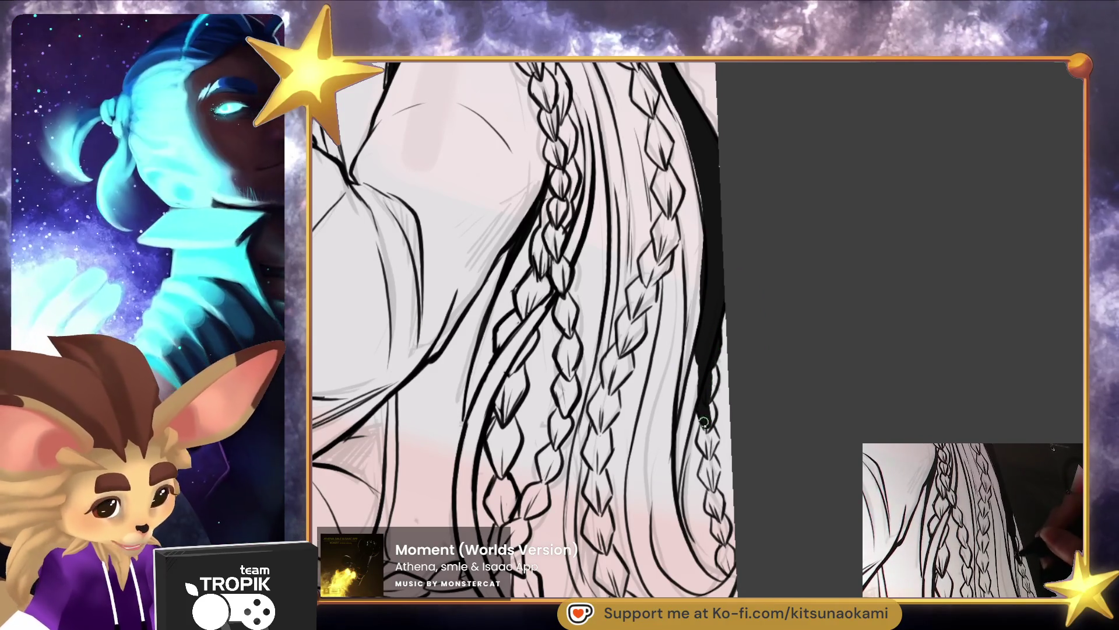
mouse_move(710, 396)
left_mouse_down()
mouse_move(712, 376)
mouse_move(712, 493)
left_mouse_up()
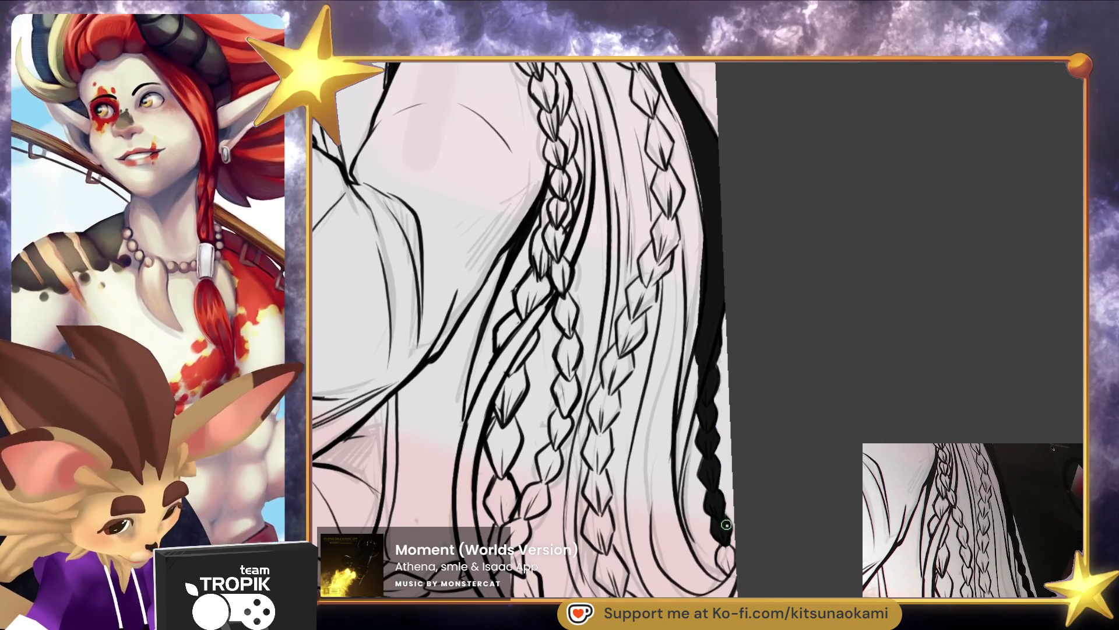
mouse_move(722, 548)
left_mouse_down()
mouse_move(733, 577)
mouse_move(768, 511)
left_mouse_up()
mouse_move(752, 523)
left_mouse_down()
mouse_move(768, 532)
mouse_move(724, 530)
mouse_move(709, 506)
left_mouse_up()
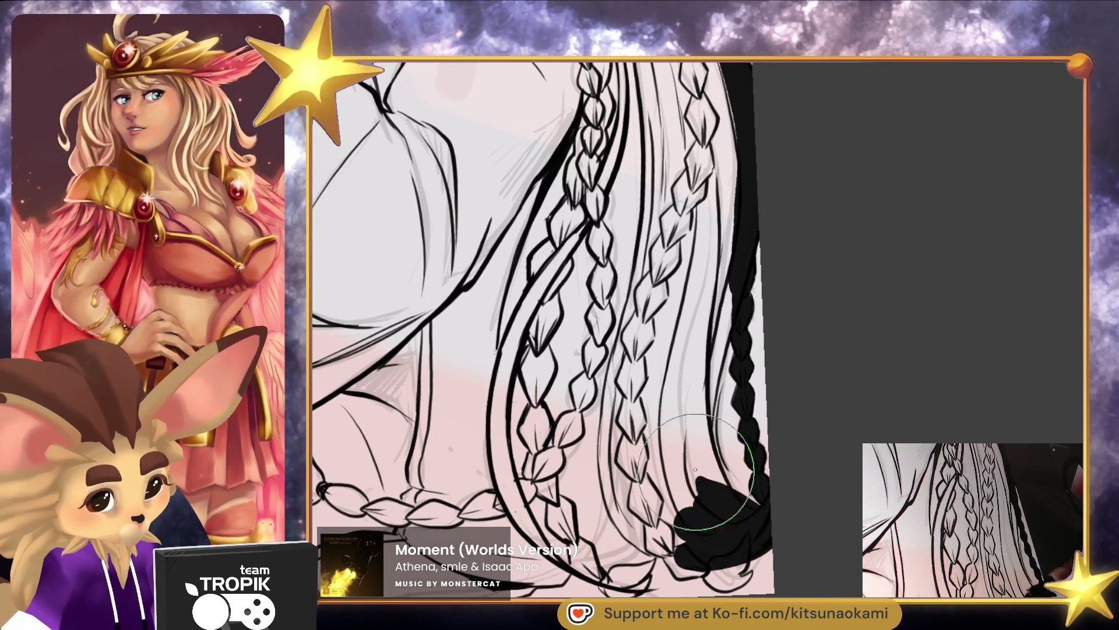
mouse_move(707, 447)
left_mouse_down()
mouse_move(720, 286)
mouse_move(704, 479)
mouse_move(714, 343)
left_mouse_up()
Extend black fill along the hair's lower edge and side to the robe hem, then begin the sleeve outline
scroll(744, 193, "down", 3)
left_click_drag(760, 420, 779, 424)
scroll(780, 424, "up", 3)
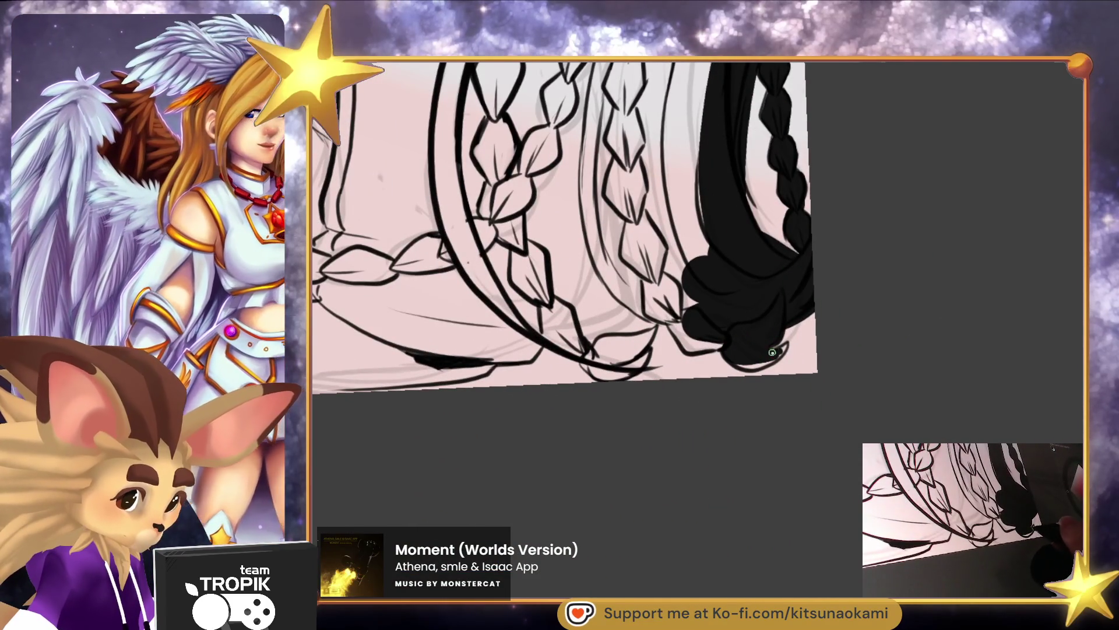
mouse_move(757, 364)
left_mouse_down()
mouse_move(599, 325)
mouse_move(612, 362)
mouse_move(589, 356)
left_mouse_up()
scroll(643, 358, "up", 2)
mouse_move(746, 384)
left_mouse_down()
mouse_move(735, 371)
mouse_move(707, 375)
mouse_move(683, 398)
mouse_move(631, 398)
mouse_move(397, 466)
left_mouse_up()
scroll(600, 422, "up", 2)
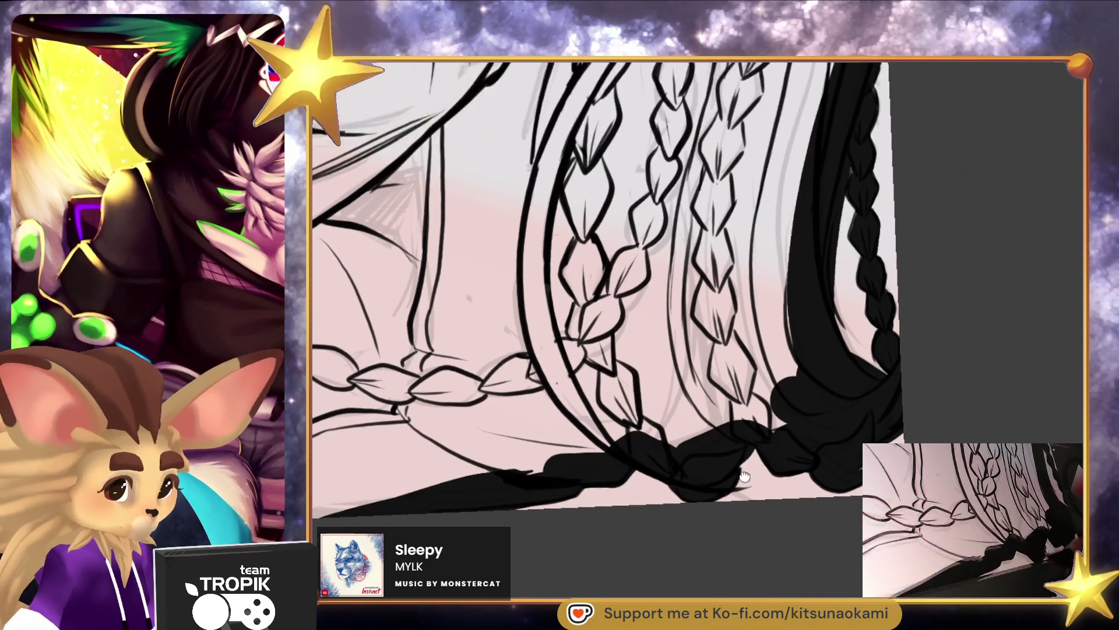
mouse_move(495, 496)
left_mouse_down()
mouse_move(767, 439)
mouse_move(801, 327)
left_mouse_up()
scroll(754, 479, "down", 3)
scroll(755, 479, "up", 4)
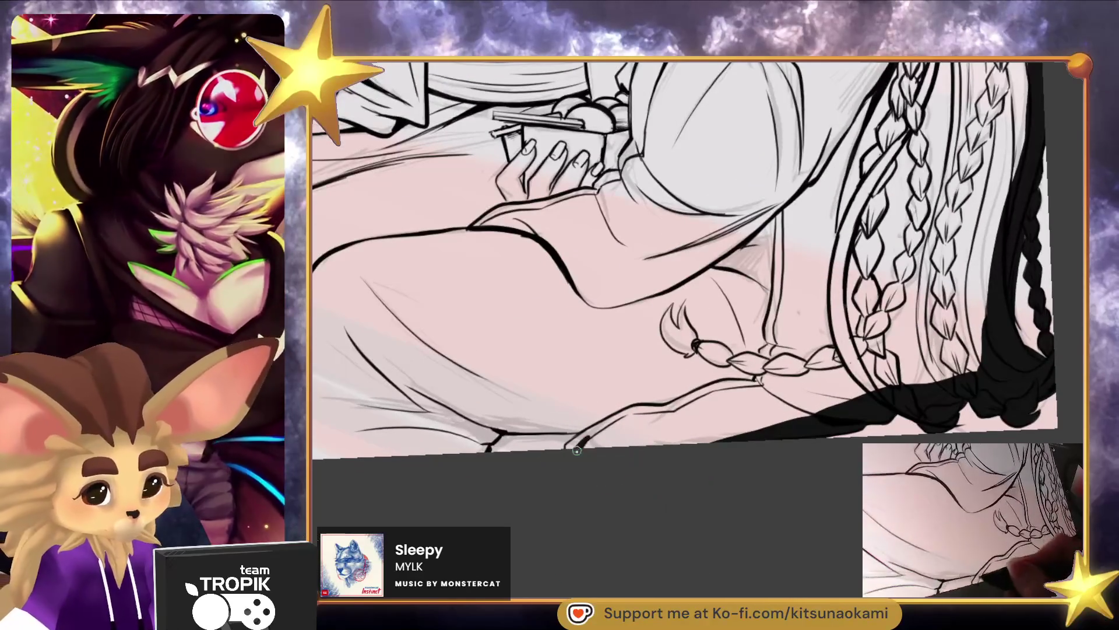
mouse_move(569, 450)
left_mouse_down()
mouse_move(584, 459)
mouse_move(489, 431)
mouse_move(490, 443)
left_mouse_up()
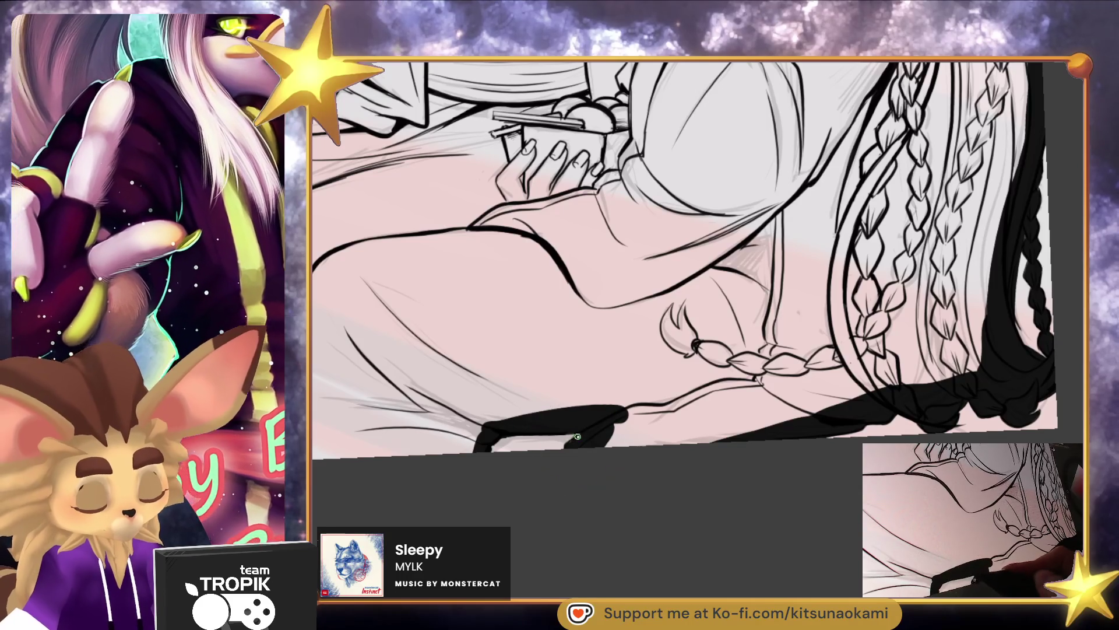
mouse_move(576, 427)
left_mouse_down()
mouse_move(670, 460)
mouse_move(499, 317)
mouse_move(474, 457)
mouse_move(402, 414)
mouse_move(386, 543)
left_mouse_up()
mouse_move(499, 324)
left_mouse_down()
mouse_move(455, 408)
mouse_move(449, 490)
mouse_move(452, 419)
left_mouse_up()
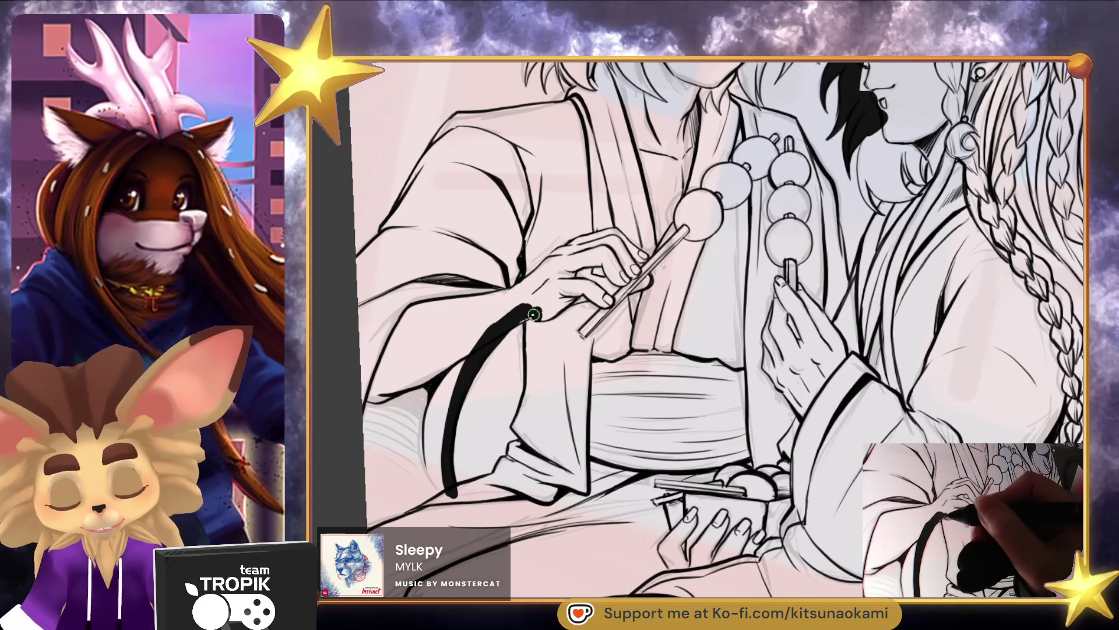
Paint thick black strokes down the man's sleeve and fill the cuff
left_click_drag(539, 326, 537, 391)
mouse_move(532, 323)
left_mouse_down()
mouse_move(528, 420)
mouse_move(539, 449)
left_mouse_up()
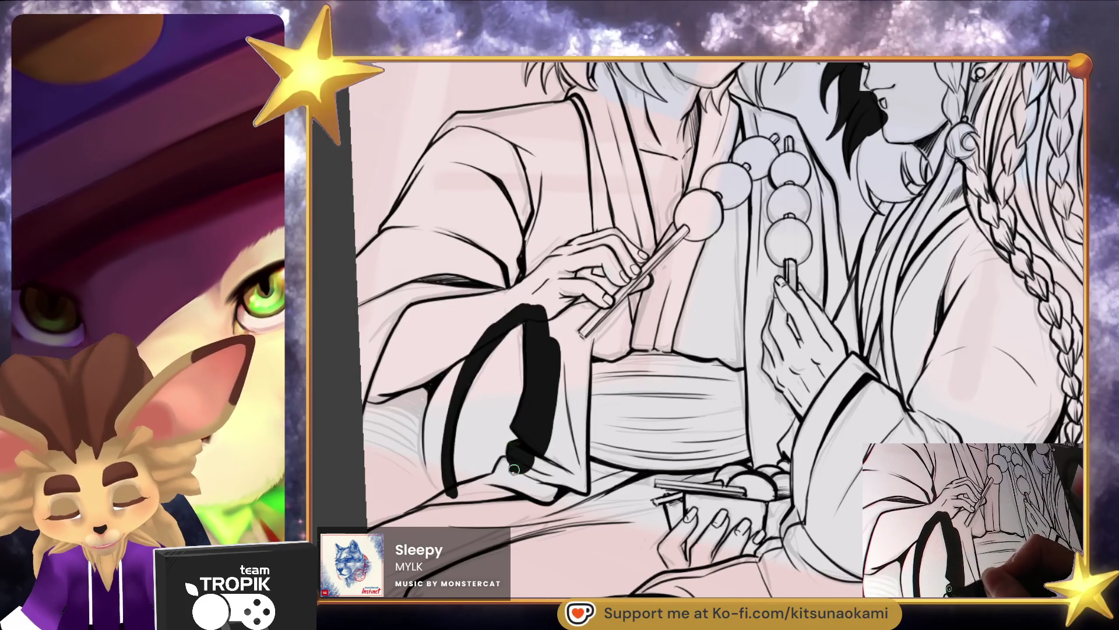
mouse_move(500, 474)
left_mouse_down()
mouse_move(477, 489)
mouse_move(552, 445)
mouse_move(535, 307)
mouse_move(539, 454)
left_mouse_up()
Paint black along the left sleeve edge and shoulder, enlarging the brush
left_click_drag(630, 483, 616, 436)
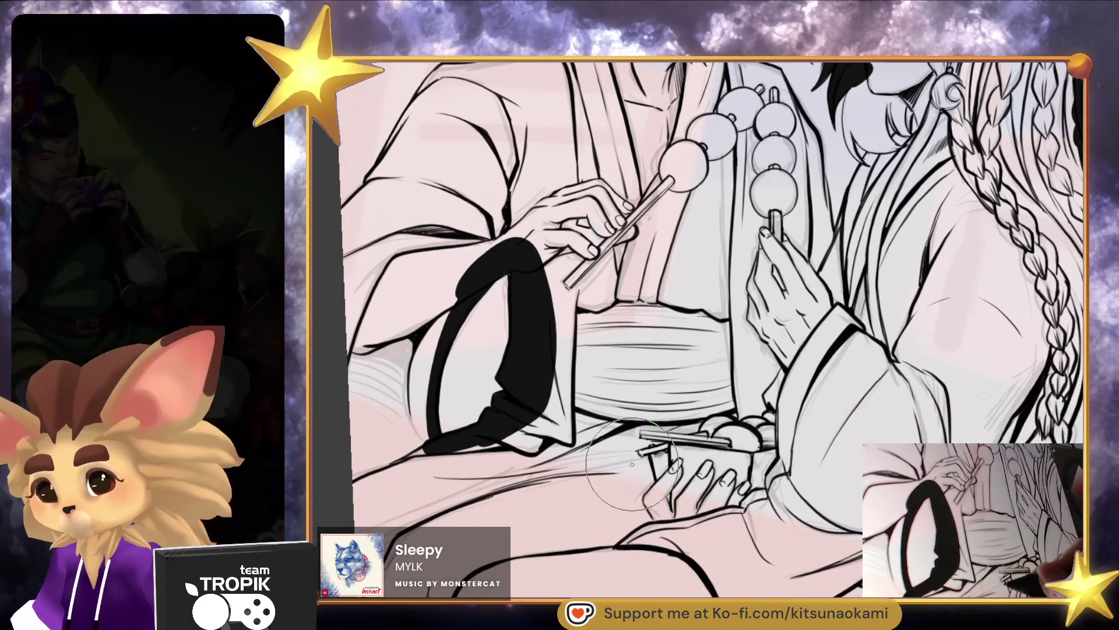
scroll(635, 468, "down", 1)
scroll(635, 468, "down", 3)
scroll(468, 297, "up", 5)
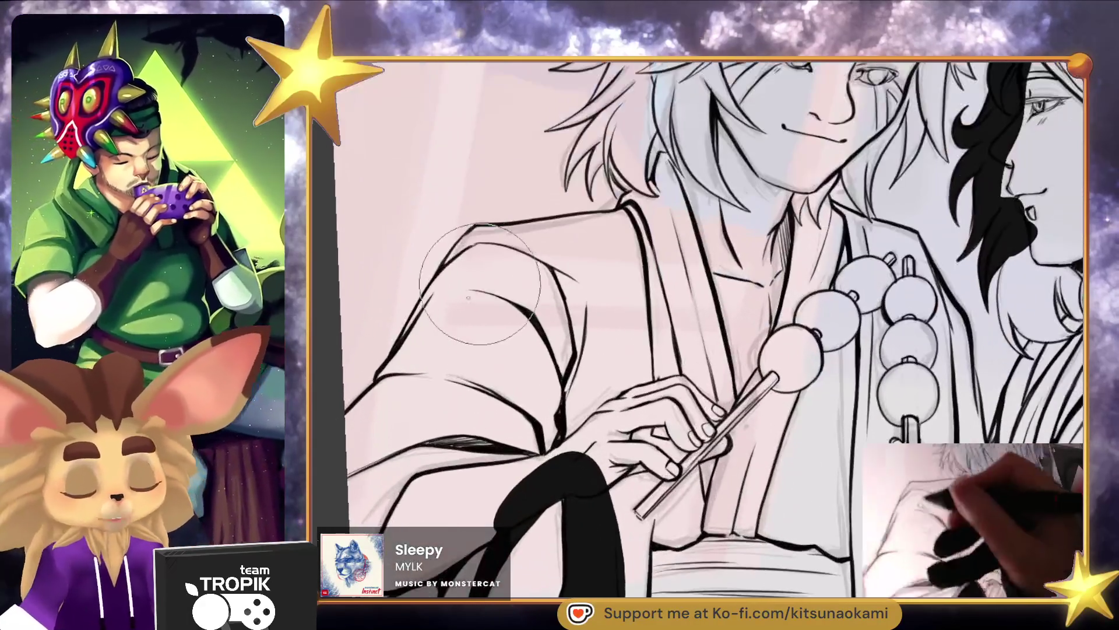
mouse_move(348, 448)
left_mouse_down()
mouse_move(384, 382)
mouse_move(412, 366)
mouse_move(478, 234)
left_mouse_up()
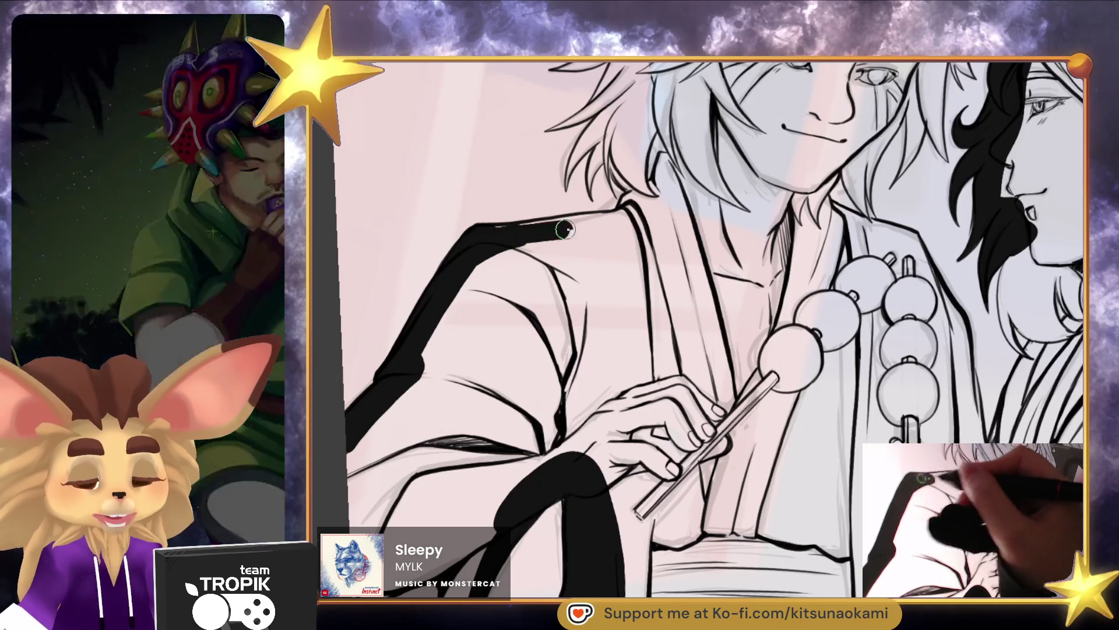
mouse_move(575, 222)
left_mouse_down()
mouse_move(637, 208)
mouse_move(629, 203)
left_mouse_up()
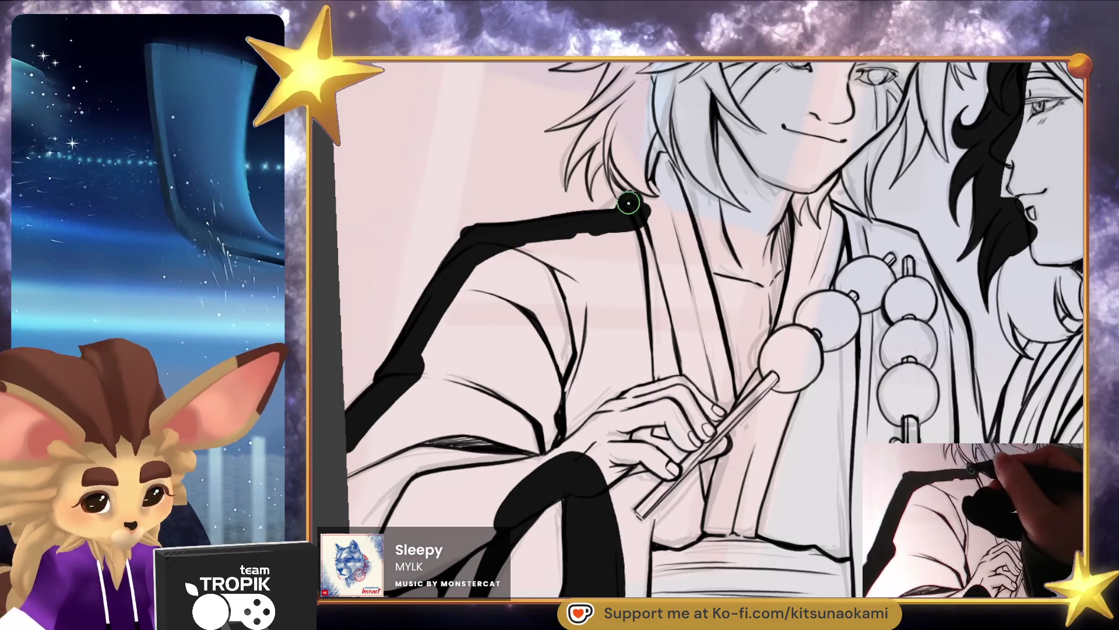
key("bracketright")
key("bracketright")
key("bracketright")
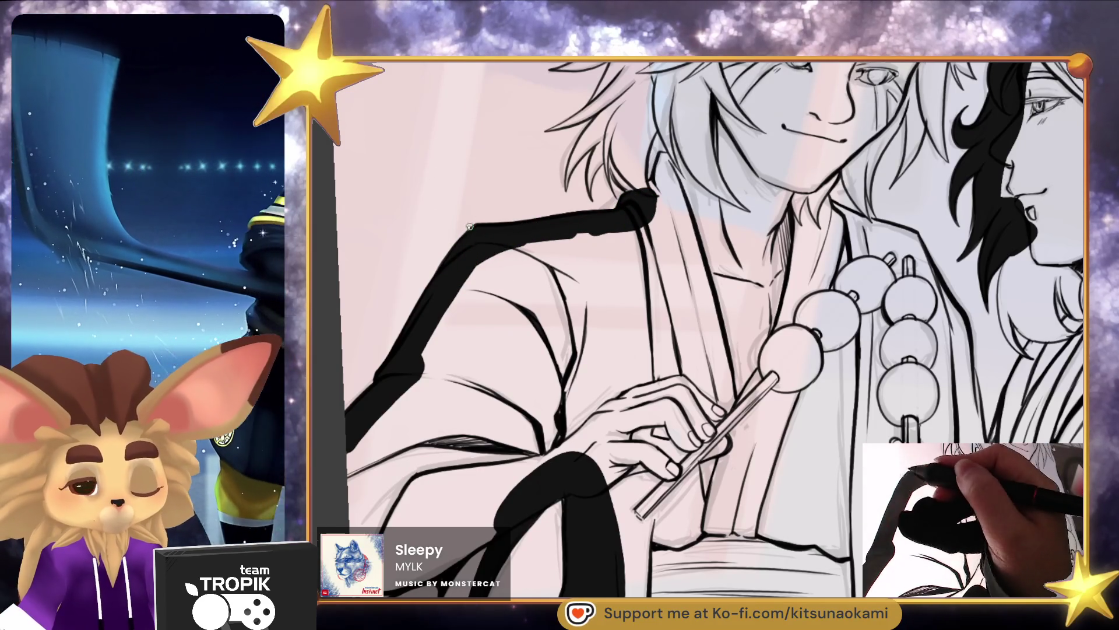
scroll(547, 226, "down", 5)
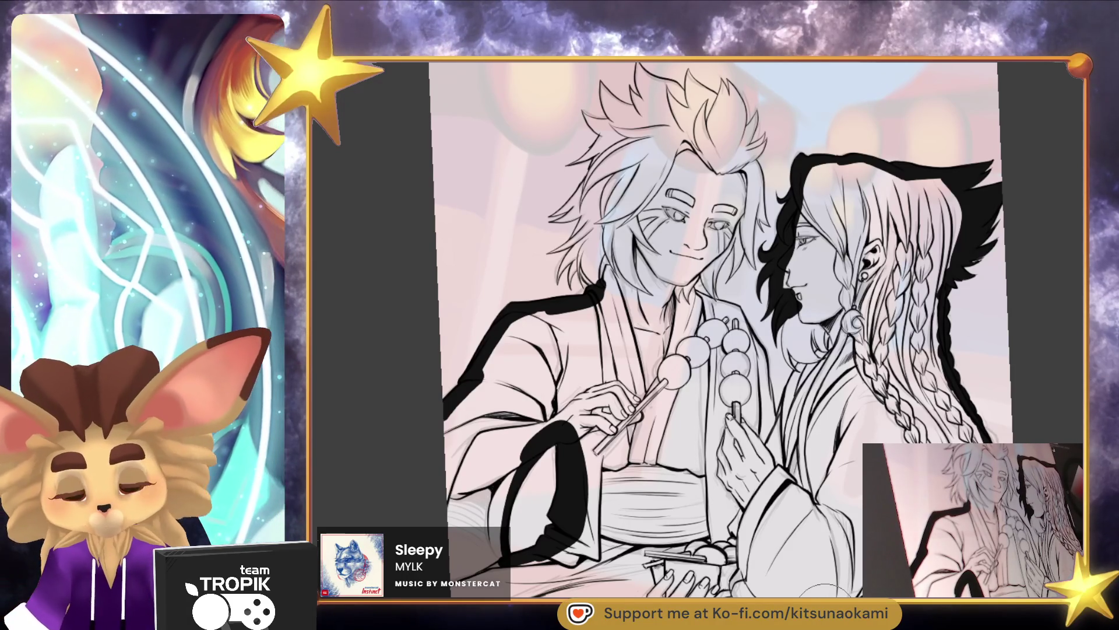
Fill black near the collar and neck, then thicken hair strands with a smaller brush
left_click_drag(609, 257, 624, 201)
mouse_move(577, 297)
left_mouse_down()
mouse_move(592, 233)
mouse_move(594, 242)
left_mouse_up()
scroll(589, 251, "up", 5)
key("bracketleft")
key("bracketleft")
key("bracketleft")
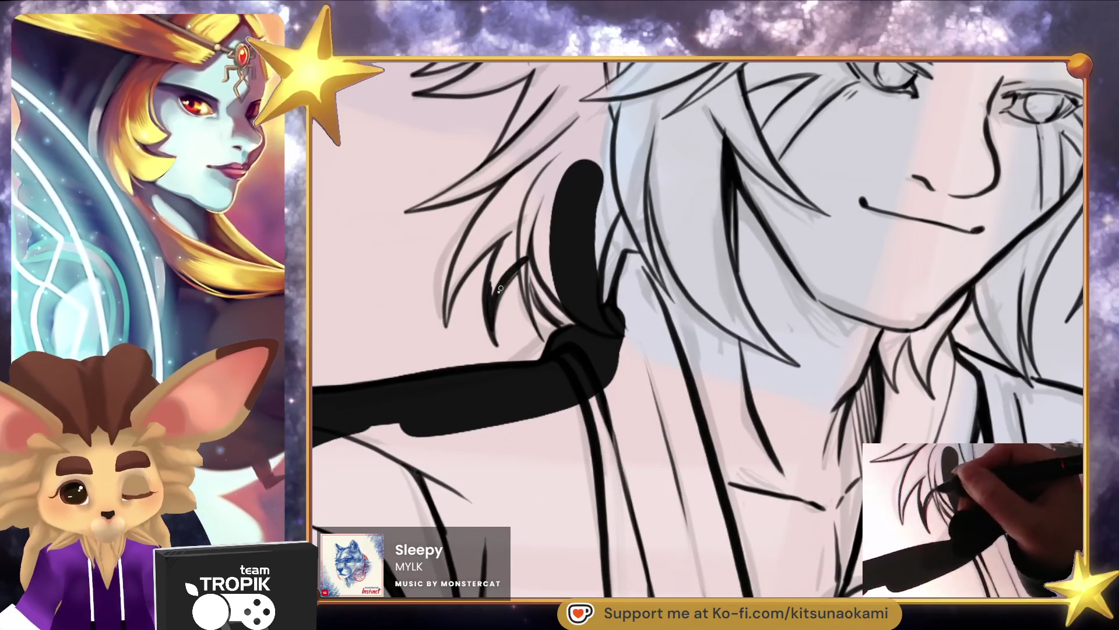
mouse_move(497, 274)
left_mouse_down()
mouse_move(525, 250)
mouse_move(528, 305)
mouse_move(545, 257)
mouse_move(524, 215)
mouse_move(449, 305)
left_mouse_up()
mouse_move(482, 255)
left_mouse_down()
mouse_move(449, 314)
mouse_move(495, 223)
mouse_move(554, 155)
mouse_move(538, 202)
mouse_move(525, 175)
mouse_move(562, 169)
left_mouse_up()
Draw a dark hair-line stroke, widen it, and extend its tip left and upward
scroll(667, 332, "up", 5)
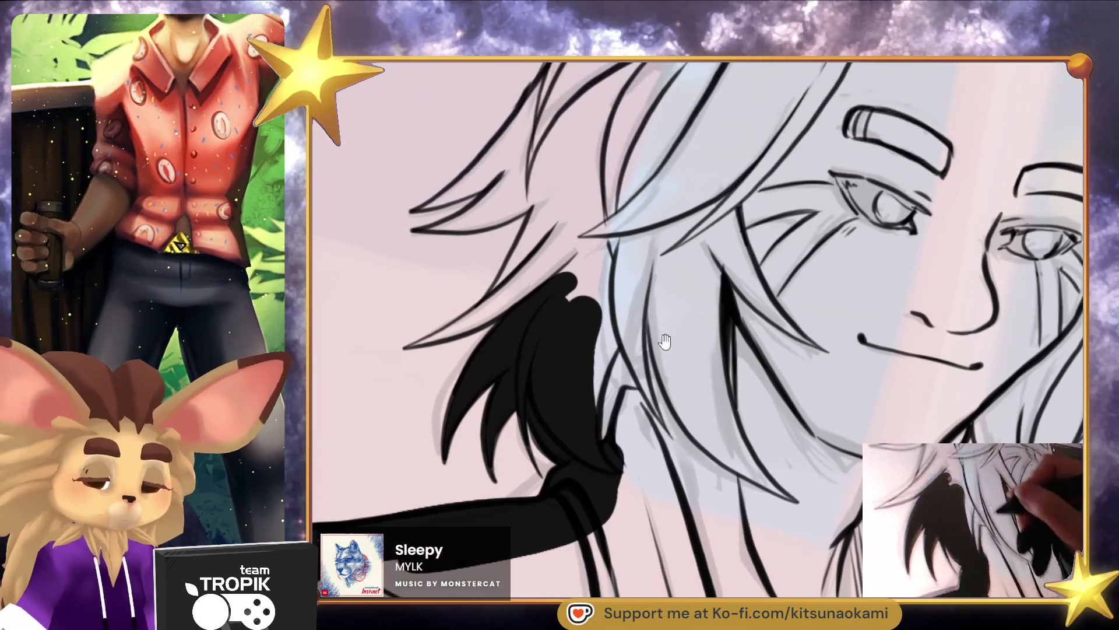
mouse_move(412, 346)
left_mouse_down()
mouse_move(517, 296)
mouse_move(546, 220)
left_mouse_up()
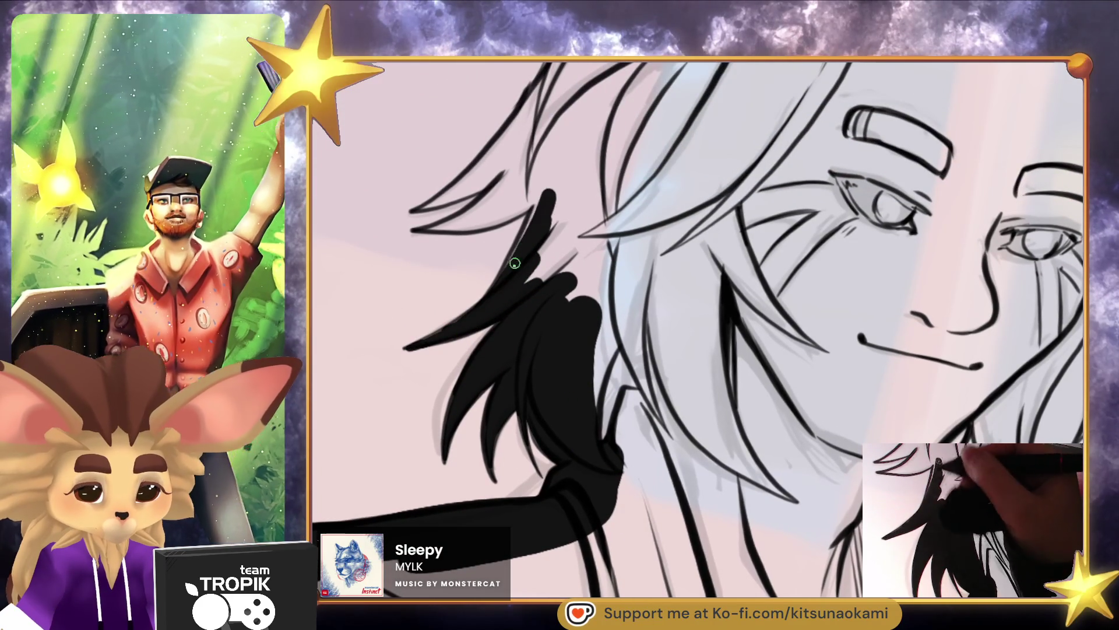
mouse_move(527, 284)
left_mouse_down()
mouse_move(545, 198)
mouse_move(566, 285)
left_mouse_up()
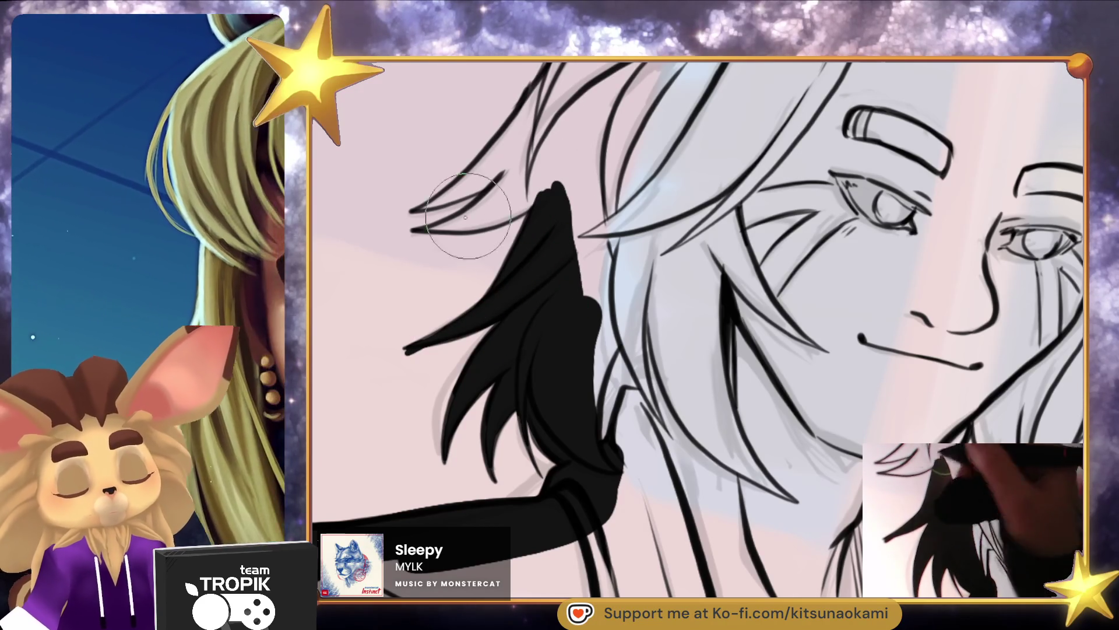
mouse_move(558, 182)
left_mouse_down()
mouse_move(420, 230)
mouse_move(527, 175)
mouse_move(411, 199)
left_mouse_up()
mouse_move(495, 171)
left_mouse_down()
mouse_move(420, 221)
mouse_move(543, 88)
mouse_move(513, 146)
left_mouse_up()
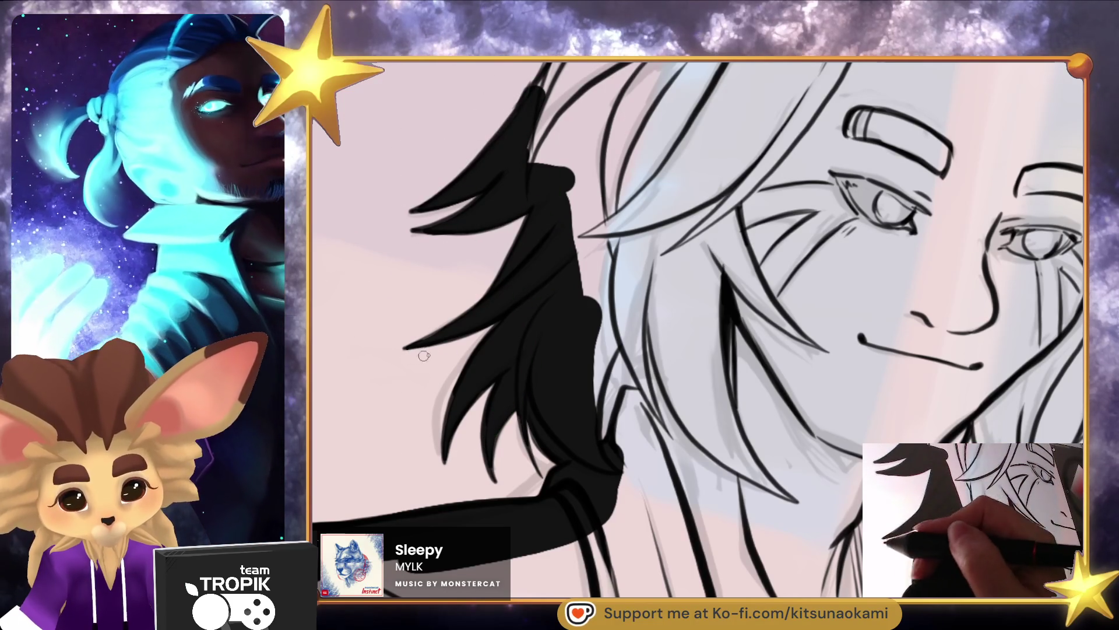
Taper the strands into pointed tips and fill the spaces between them solid black
left_click_drag(445, 325, 392, 550)
mouse_move(461, 418)
left_mouse_down()
mouse_move(482, 323)
mouse_move(530, 220)
mouse_move(494, 357)
mouse_move(527, 250)
mouse_move(488, 200)
mouse_move(461, 233)
mouse_move(488, 221)
mouse_move(475, 225)
mouse_move(536, 130)
mouse_move(557, 390)
left_mouse_up()
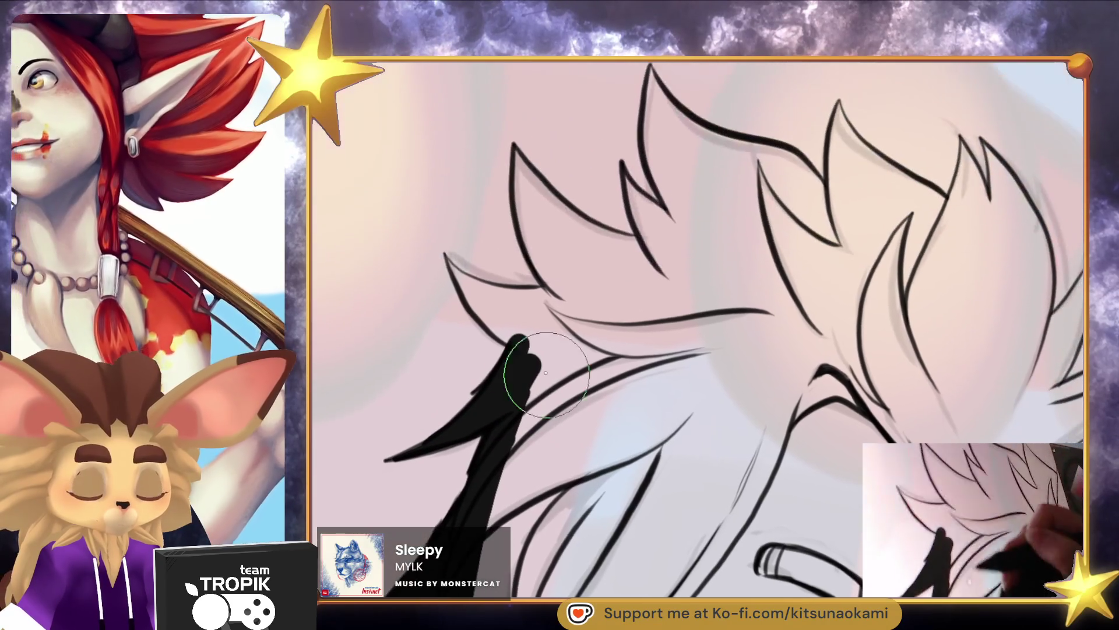
mouse_move(449, 253)
left_mouse_down()
mouse_move(530, 340)
mouse_move(449, 262)
mouse_move(554, 326)
mouse_move(530, 361)
left_mouse_up()
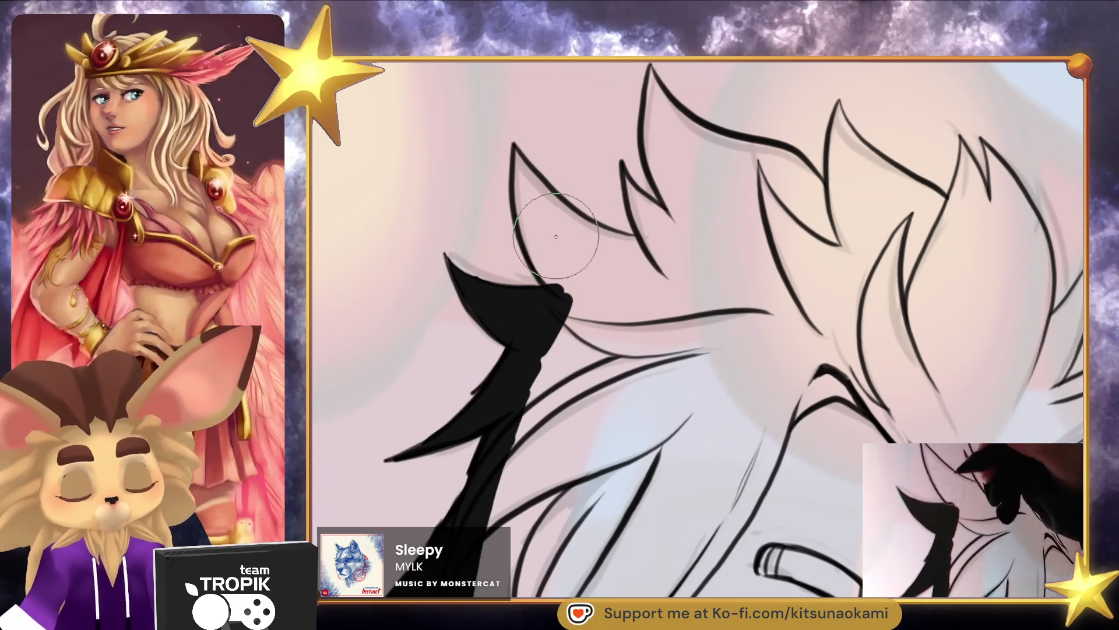
mouse_move(544, 249)
left_mouse_down()
mouse_move(519, 198)
mouse_move(524, 175)
mouse_move(574, 219)
mouse_move(562, 253)
mouse_move(632, 250)
mouse_move(549, 362)
mouse_move(545, 400)
left_mouse_up()
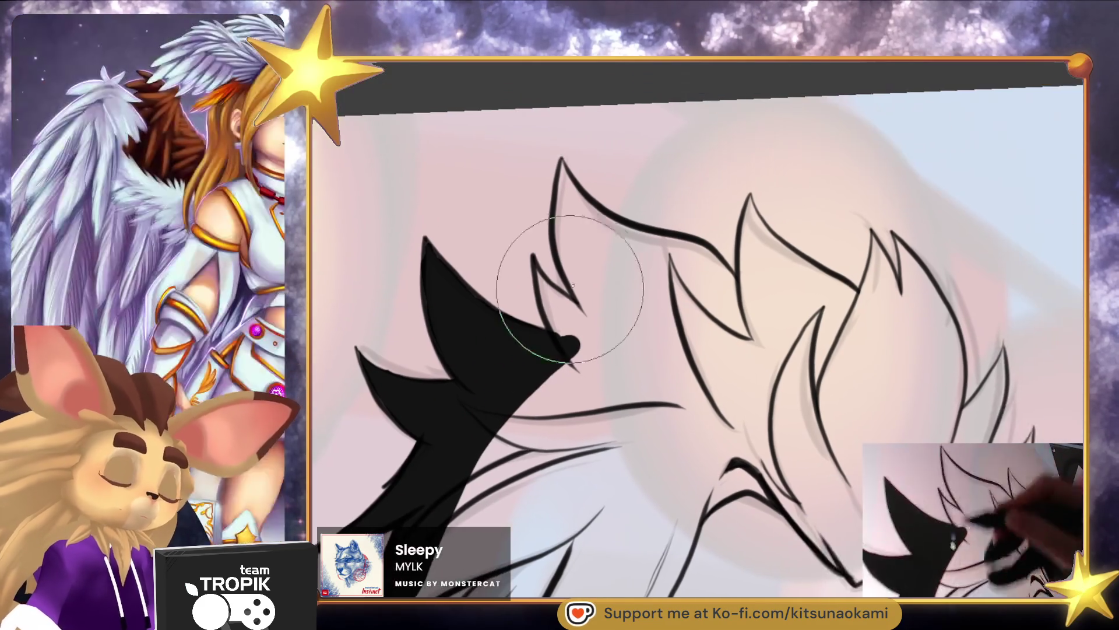
left_click_drag(545, 285, 542, 282)
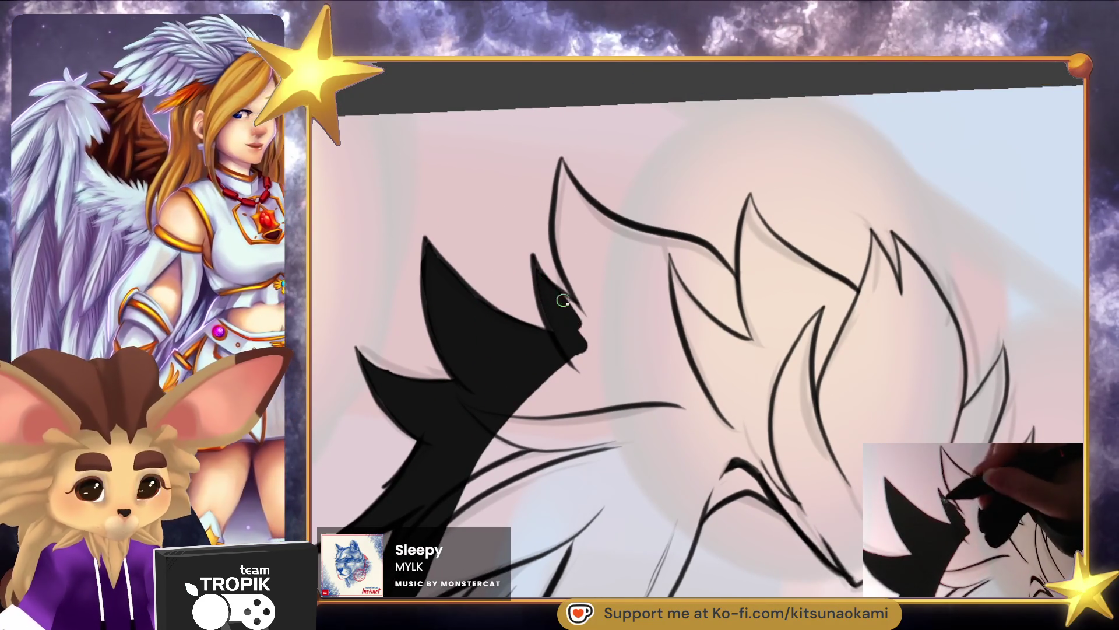
left_click_drag(554, 175, 608, 345)
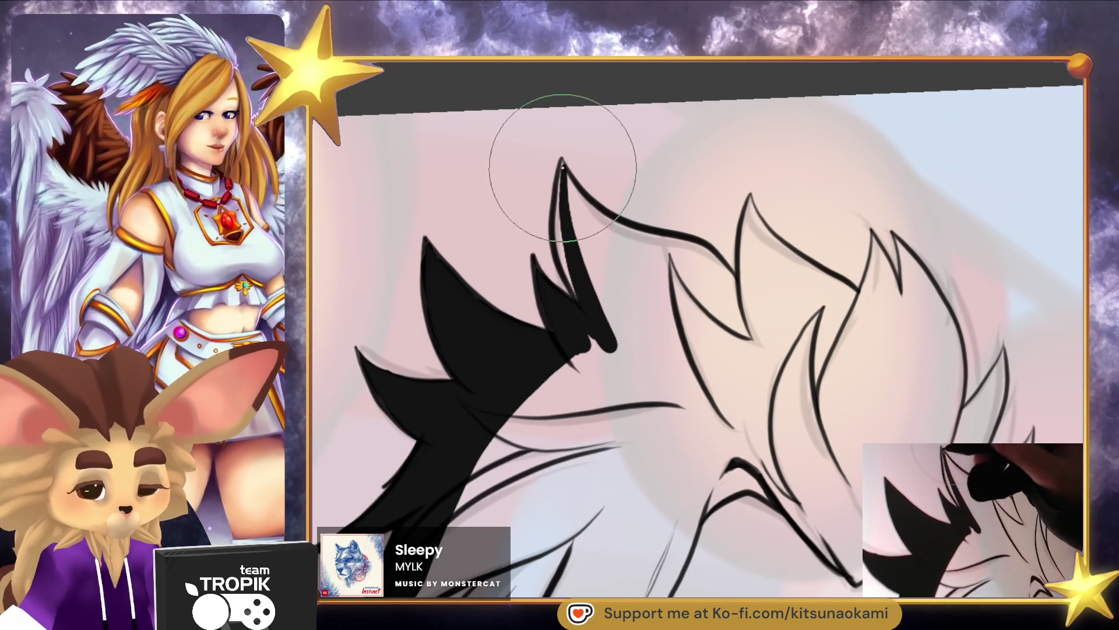
mouse_move(664, 517)
left_mouse_down()
mouse_move(641, 466)
mouse_move(717, 465)
mouse_move(592, 494)
mouse_move(647, 407)
mouse_move(652, 375)
mouse_move(690, 352)
mouse_move(658, 459)
mouse_move(730, 379)
mouse_move(637, 320)
mouse_move(604, 327)
mouse_move(729, 324)
mouse_move(656, 318)
mouse_move(683, 255)
mouse_move(627, 315)
mouse_move(717, 308)
mouse_move(719, 243)
mouse_move(659, 414)
left_mouse_up()
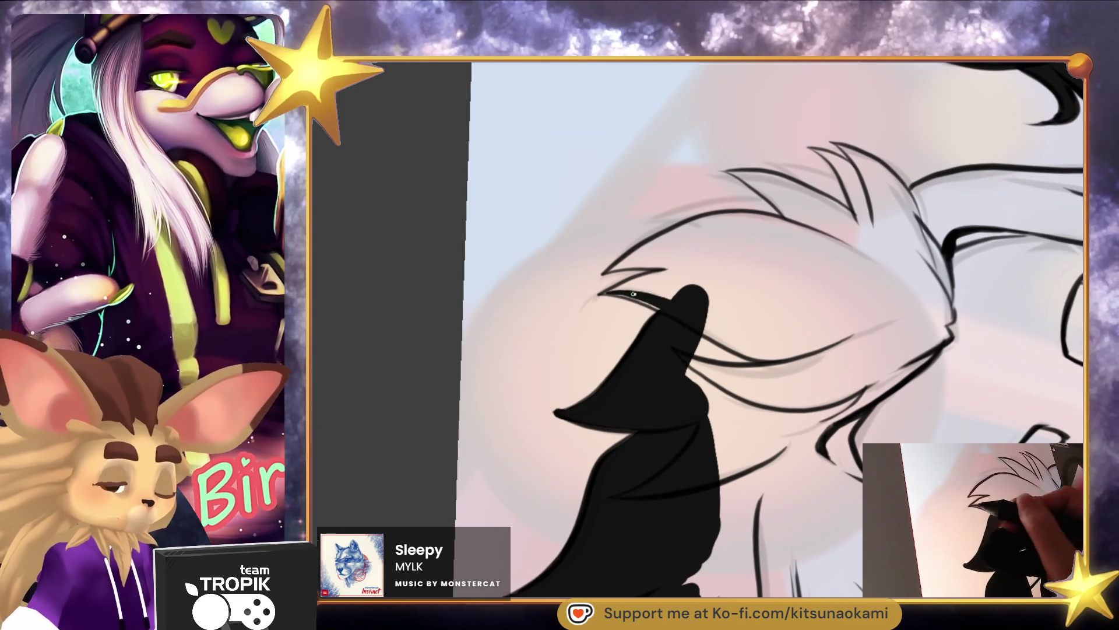
Add a thick tapered black lock above the head and fill the spiky hair tips
mouse_move(601, 293)
left_mouse_down()
mouse_move(689, 271)
mouse_move(640, 290)
mouse_move(661, 257)
mouse_move(629, 264)
left_mouse_up()
mouse_move(758, 226)
left_mouse_down()
mouse_move(667, 241)
mouse_move(749, 237)
mouse_move(680, 390)
mouse_move(803, 227)
mouse_move(754, 258)
mouse_move(697, 338)
mouse_move(722, 312)
mouse_move(677, 314)
left_mouse_up()
left_click_drag(762, 289, 733, 313)
mouse_move(670, 326)
left_mouse_down()
mouse_move(680, 307)
mouse_move(789, 399)
mouse_move(676, 298)
mouse_move(641, 402)
left_mouse_up()
left_click_drag(674, 288, 641, 420)
key("ctrl+z")
left_click_drag(687, 304, 670, 446)
mouse_move(696, 331)
left_mouse_down()
mouse_move(662, 325)
mouse_move(692, 352)
mouse_move(641, 443)
left_mouse_up()
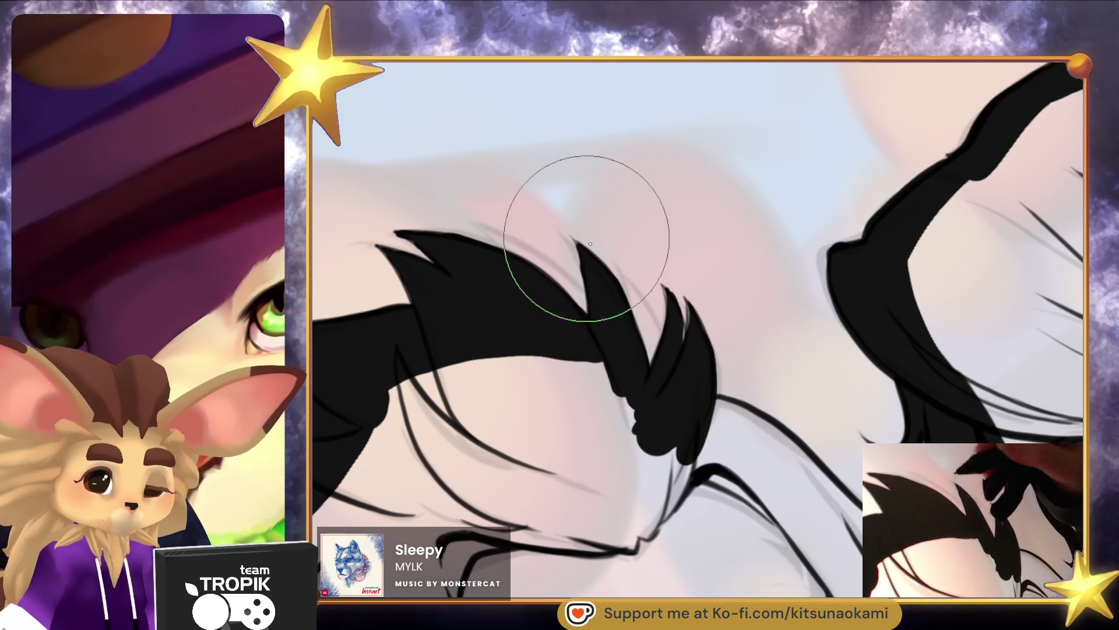
Paint long black hair locks sweeping up-right and redraw strokes down-left
mouse_move(685, 626)
left_mouse_down()
mouse_move(673, 542)
mouse_move(618, 443)
mouse_move(617, 372)
mouse_move(557, 435)
left_mouse_up()
left_click_drag(589, 374, 722, 308)
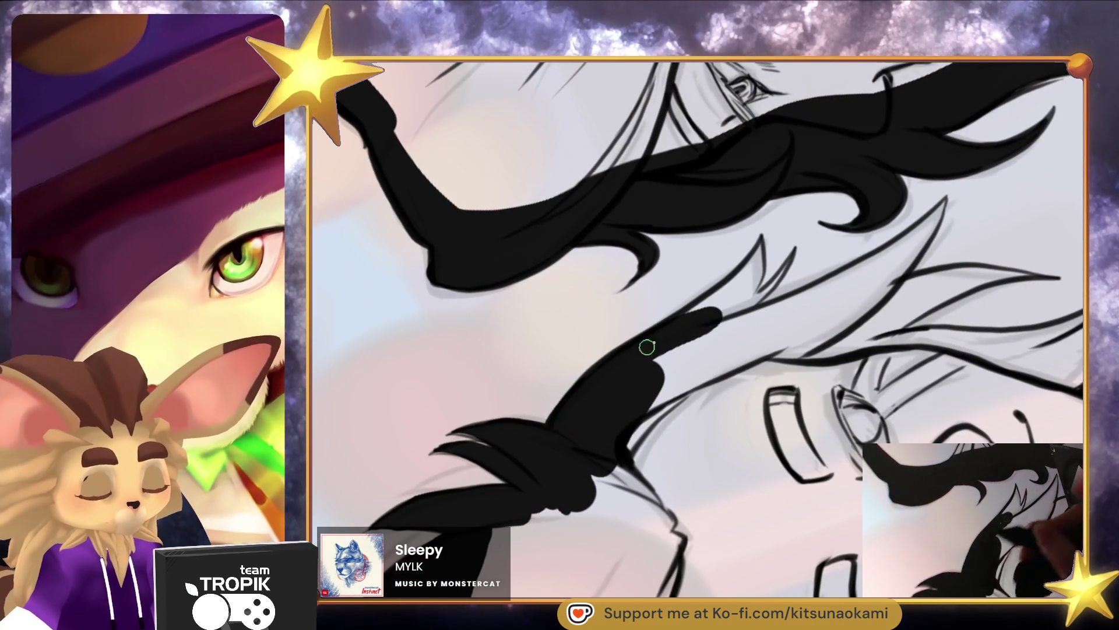
left_click_drag(634, 356, 745, 268)
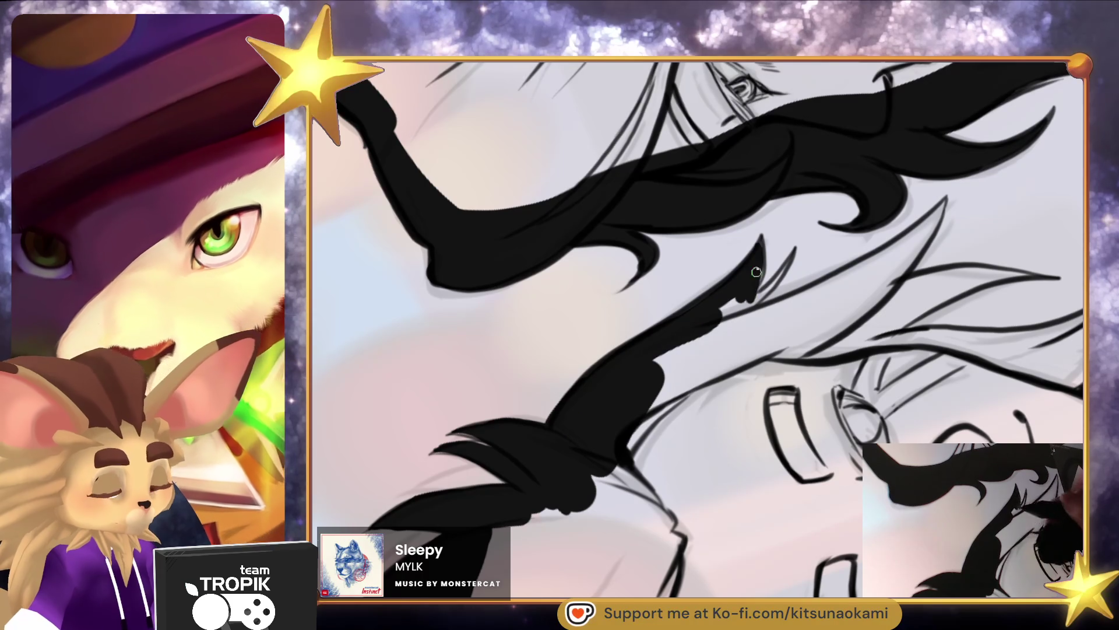
left_click_drag(749, 289, 737, 307)
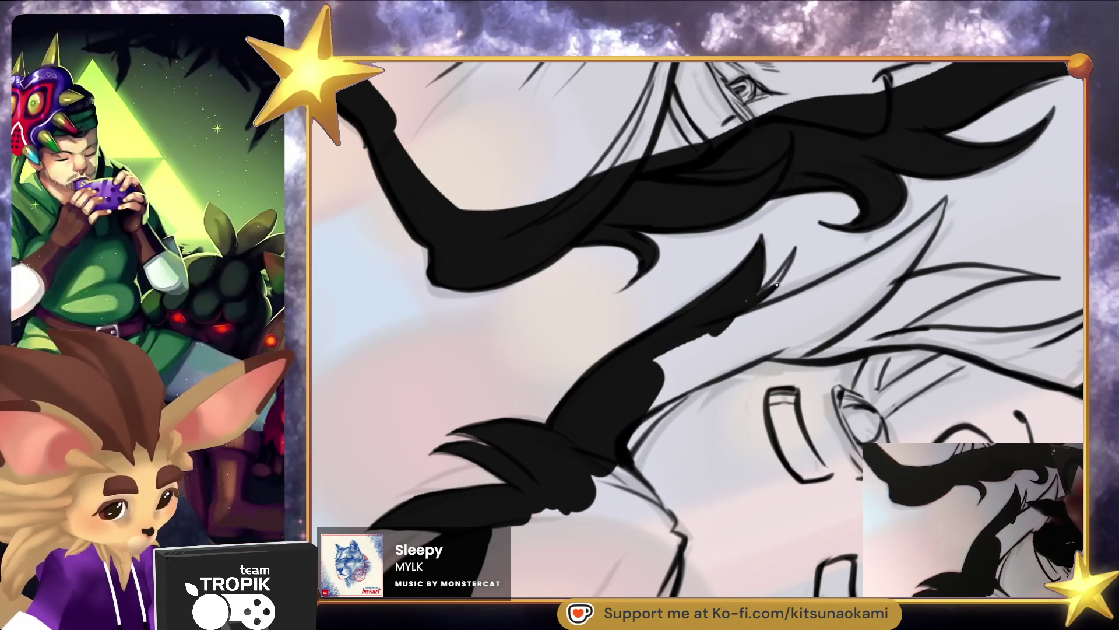
mouse_move(647, 382)
left_mouse_down()
mouse_move(704, 324)
mouse_move(832, 289)
mouse_move(906, 239)
left_mouse_up()
left_click_drag(944, 205, 852, 312)
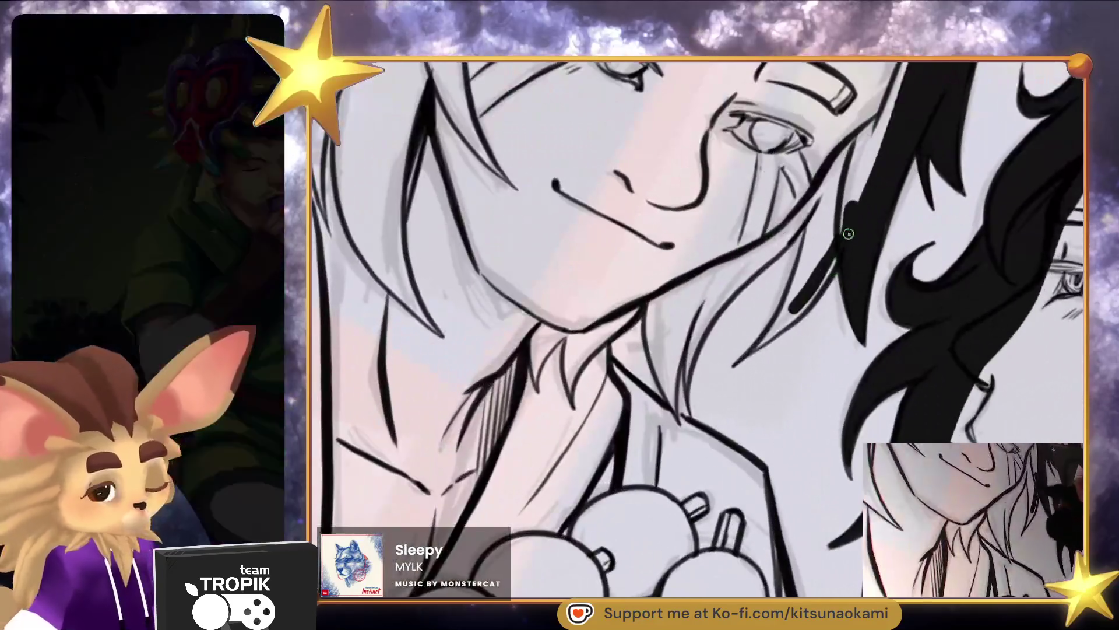
mouse_move(849, 234)
left_mouse_down()
mouse_move(806, 301)
mouse_move(837, 215)
mouse_move(832, 182)
mouse_move(787, 220)
mouse_move(717, 315)
mouse_move(699, 402)
left_mouse_up()
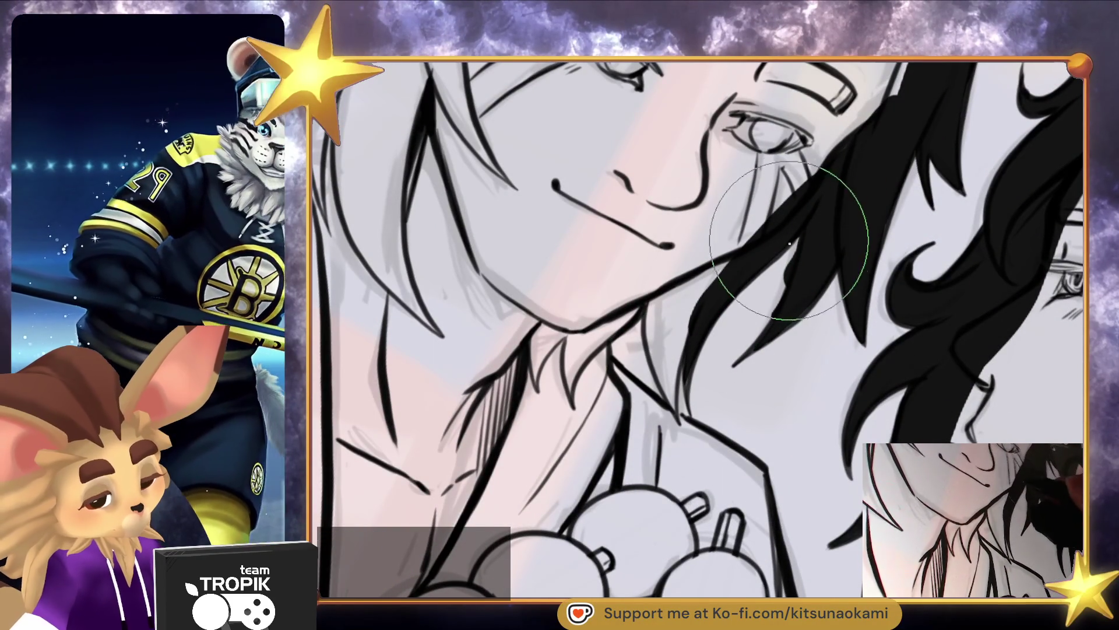
Touch up strands near the face and paint a thick lock across the chin
left_click_drag(794, 229, 777, 291)
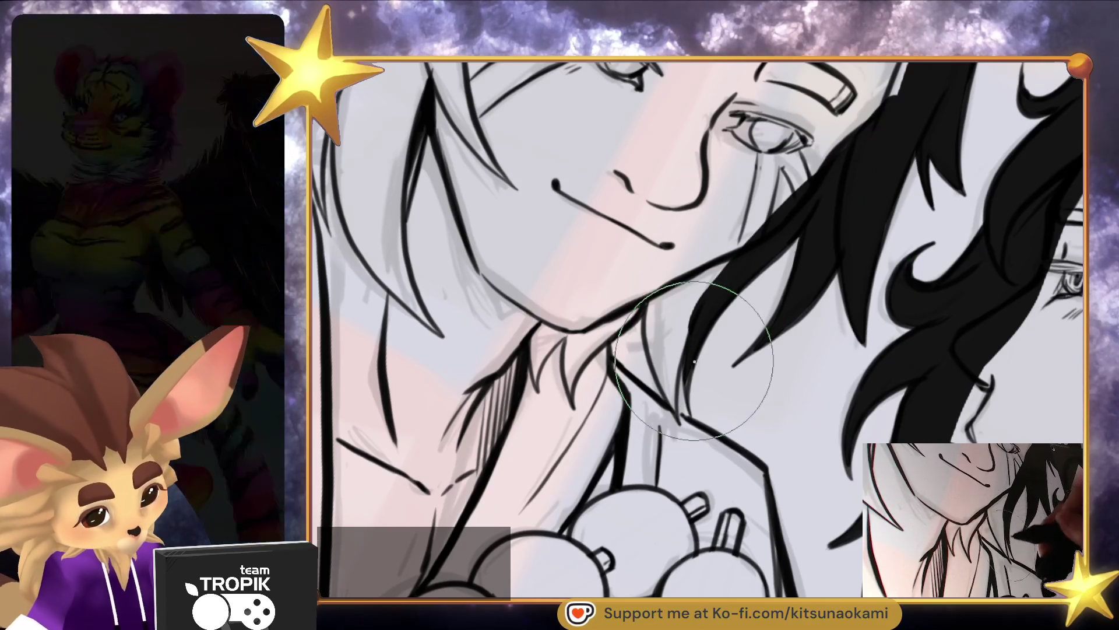
mouse_move(676, 396)
left_mouse_down()
mouse_move(674, 425)
mouse_move(655, 291)
left_mouse_up()
mouse_move(654, 355)
left_mouse_down()
mouse_move(667, 349)
mouse_move(659, 292)
mouse_move(592, 332)
mouse_move(582, 351)
left_mouse_up()
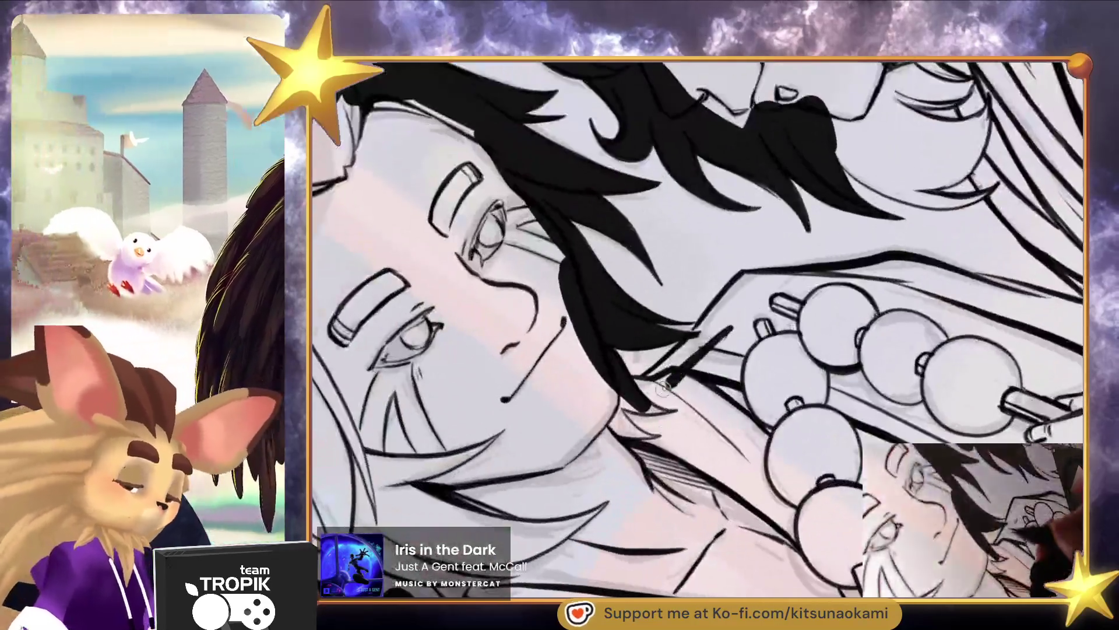
Thicken the black outline along the hair edge and around the hand and dango
mouse_move(663, 388)
left_mouse_down()
mouse_move(729, 310)
mouse_move(816, 275)
mouse_move(861, 277)
left_mouse_up()
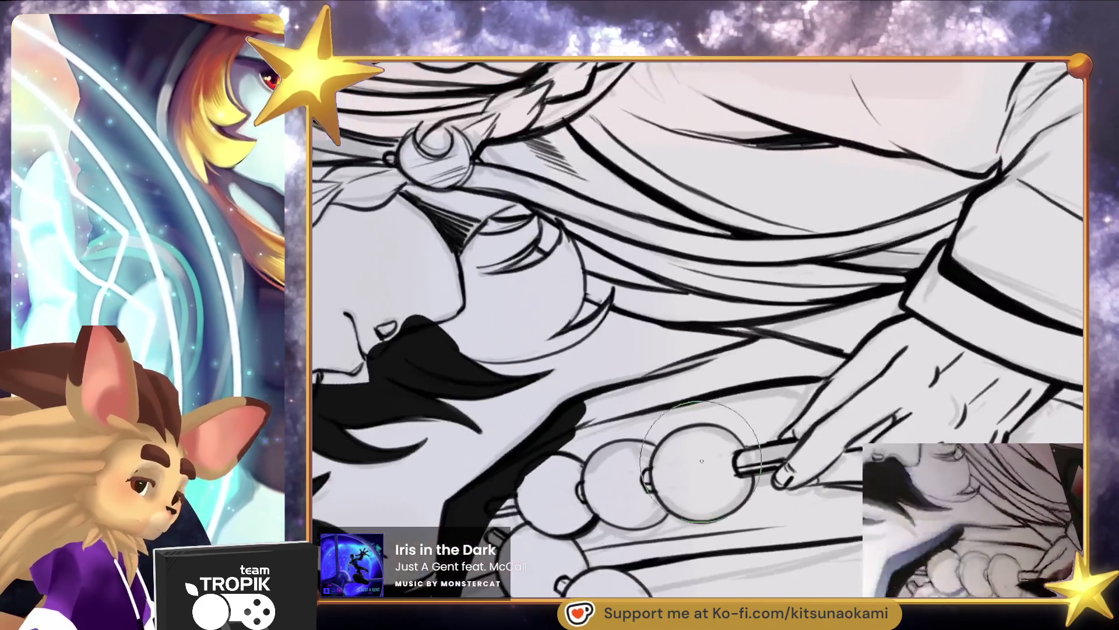
mouse_move(702, 384)
left_mouse_down()
mouse_move(574, 417)
mouse_move(754, 355)
left_mouse_up()
key("ctrl+0")
mouse_move(707, 455)
left_mouse_down()
mouse_move(670, 397)
mouse_move(705, 367)
left_mouse_up()
mouse_move(749, 315)
left_mouse_down()
mouse_move(705, 363)
mouse_move(784, 251)
mouse_move(763, 185)
mouse_move(775, 251)
mouse_move(689, 301)
mouse_move(711, 249)
mouse_move(756, 286)
left_mouse_up()
Erase stray ink, then bucket-fill the outlined couple with dark silhouette colour
key("e")
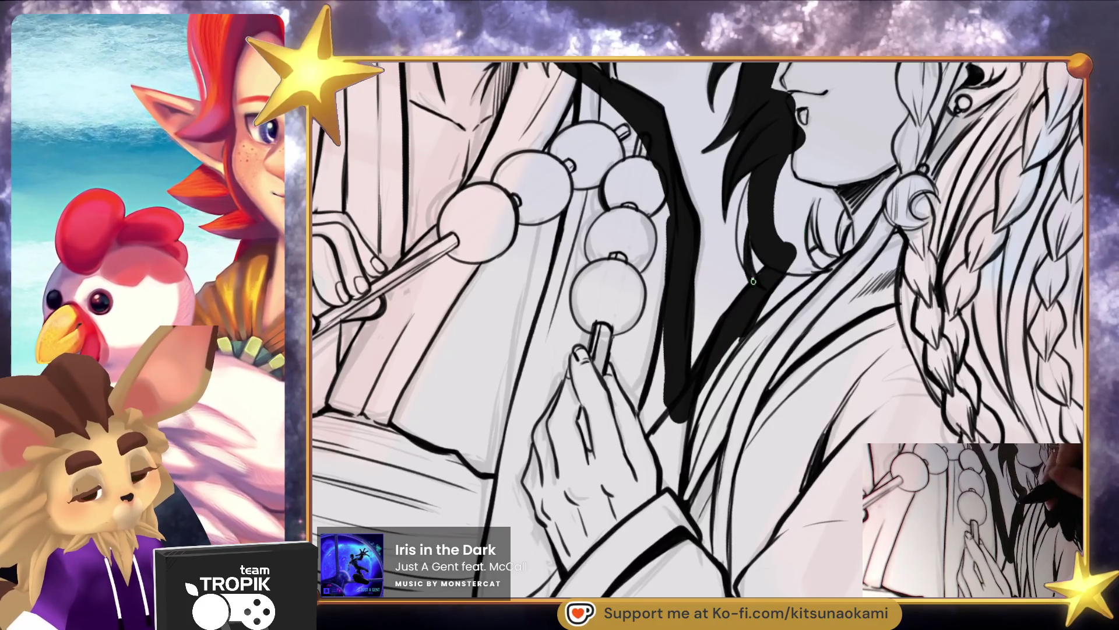
left_click_drag(755, 178, 747, 263)
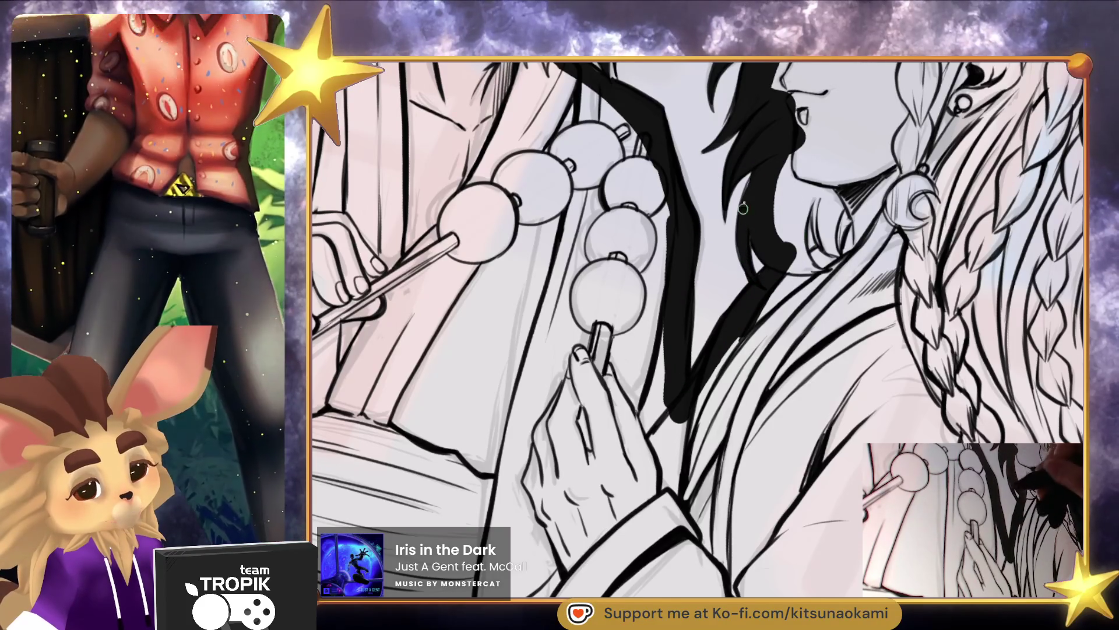
key("ctrl+0")
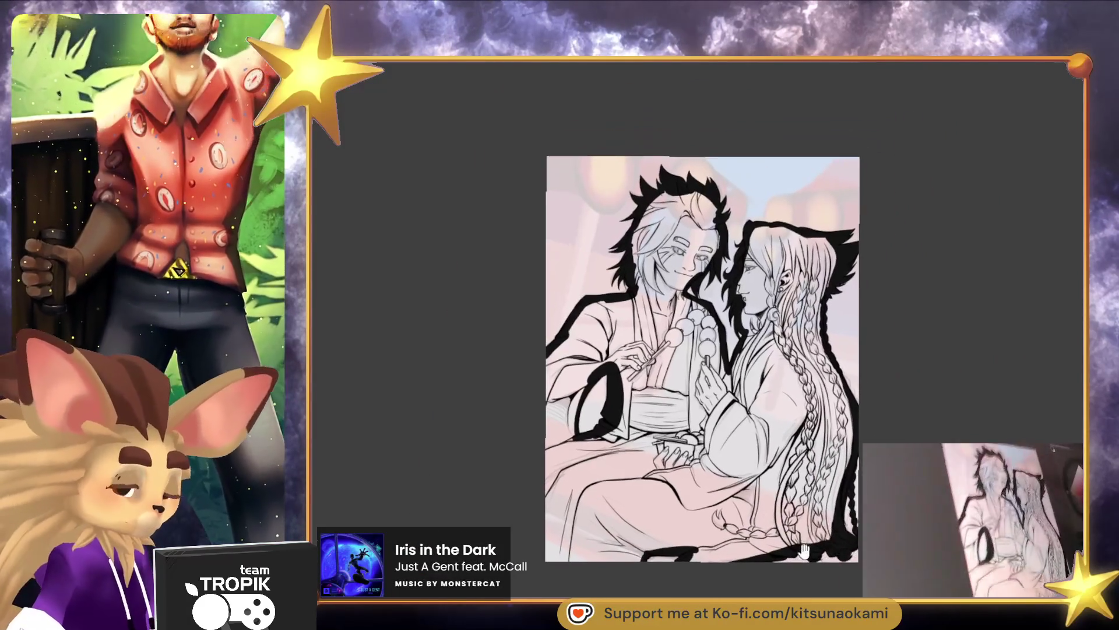
left_click(812, 521)
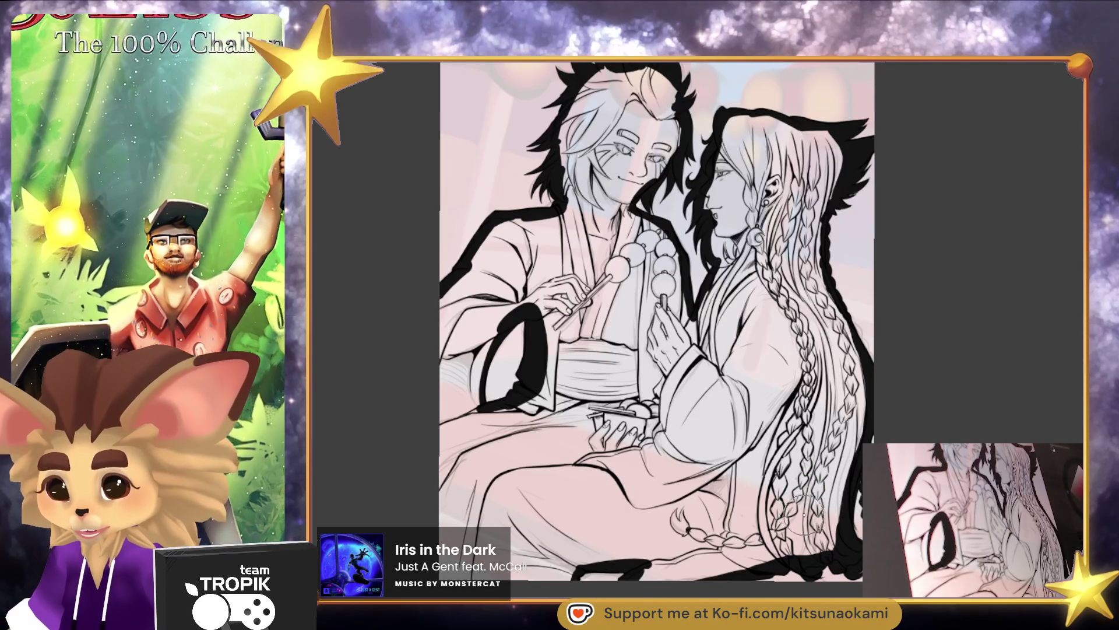
left_click_drag(812, 498, 836, 501)
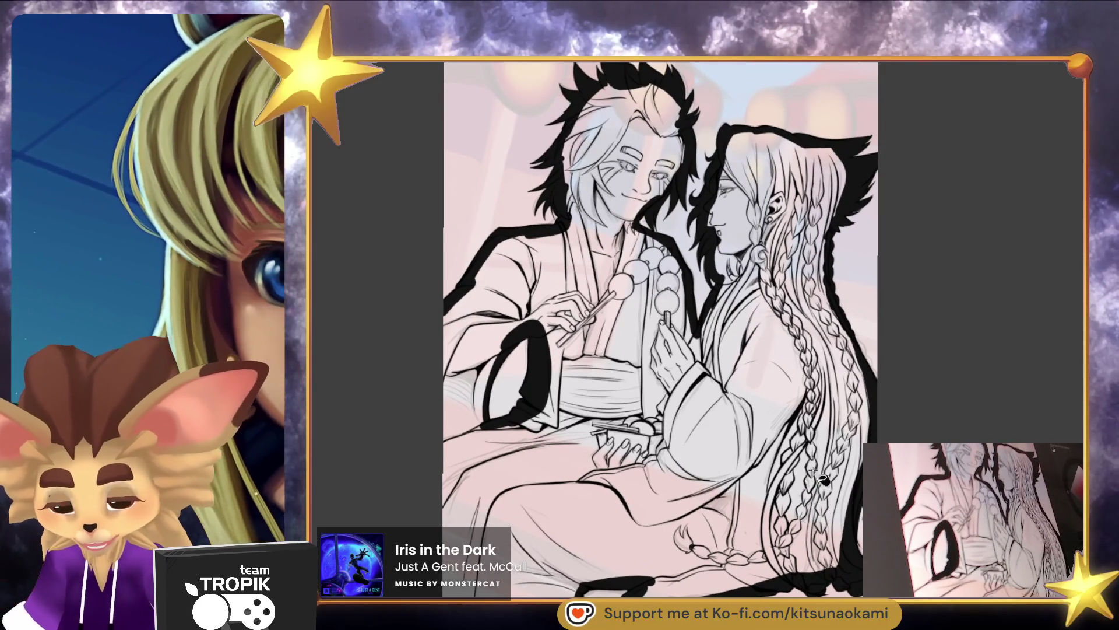
left_click(840, 495)
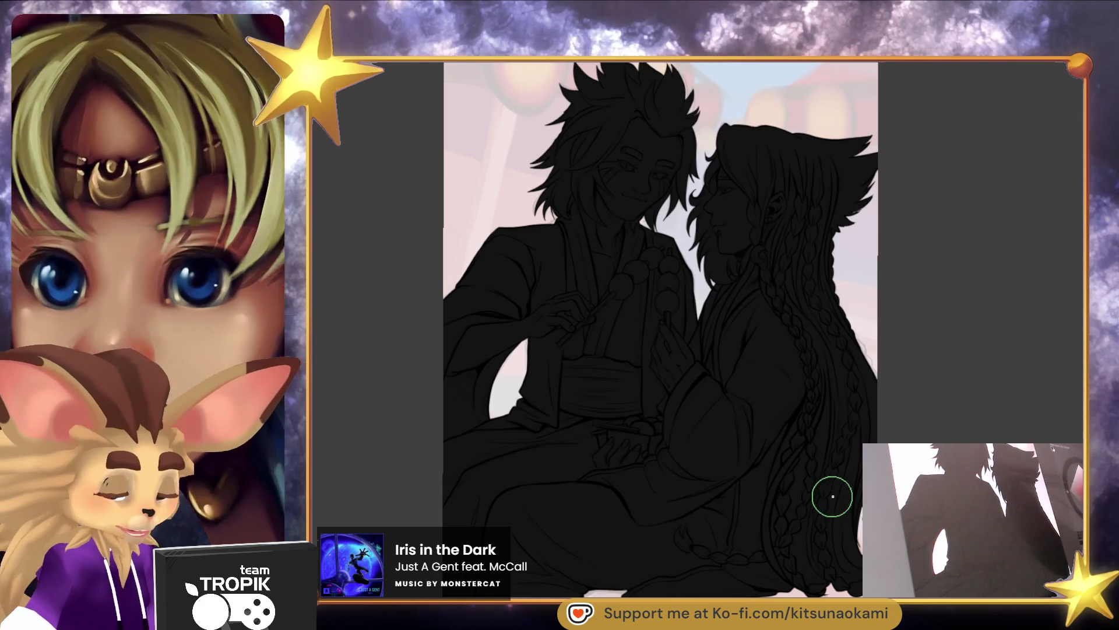
Zoom around to inspect the couple's dark fill, then select the silhouette
scroll(747, 188, "up", 3)
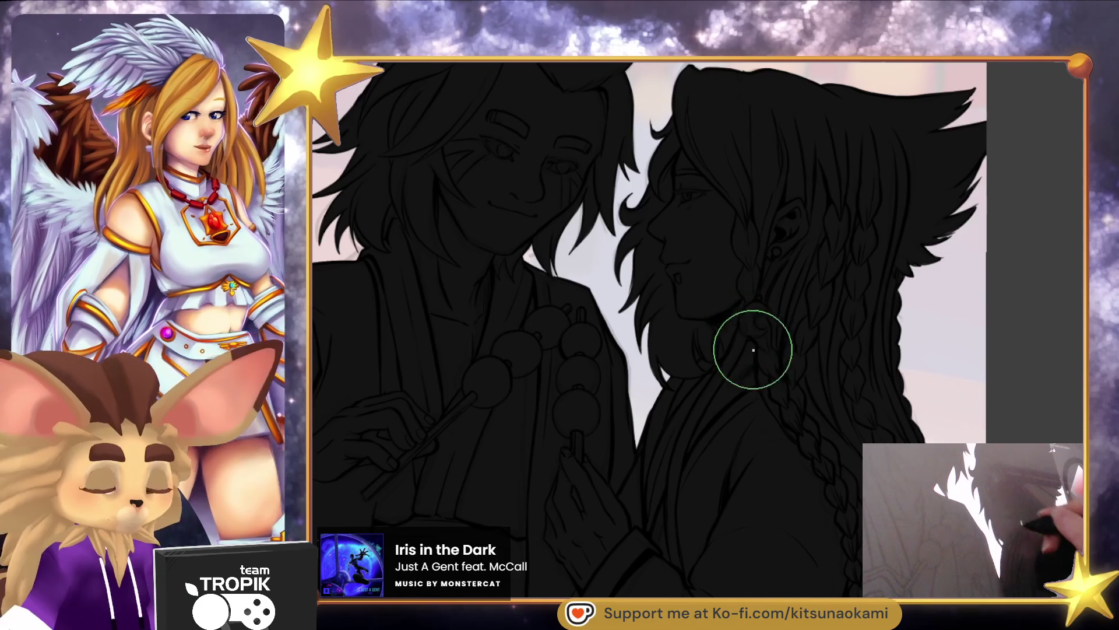
scroll(751, 348, "up", 2)
scroll(813, 438, "down", 3)
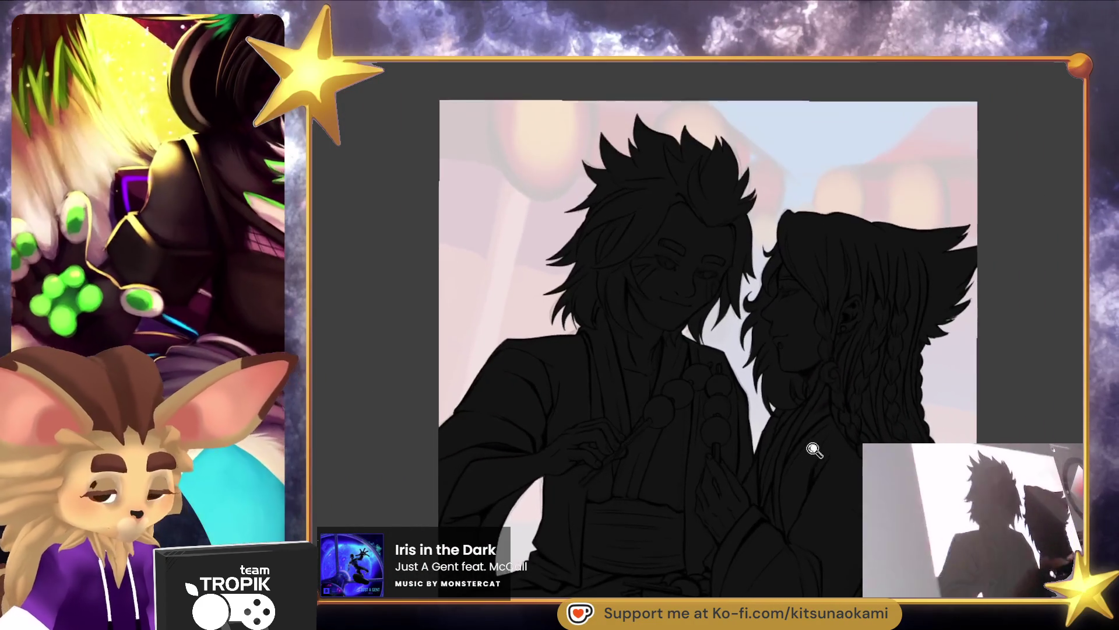
scroll(812, 452, "down", 3)
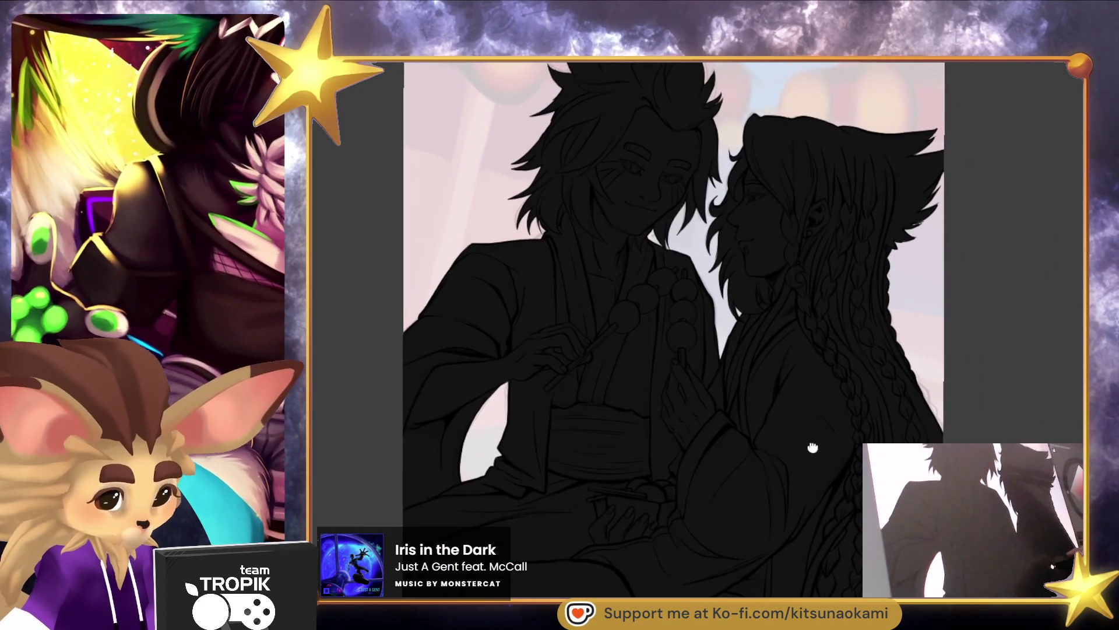
scroll(812, 447, "up", 4)
scroll(729, 262, "down", 2)
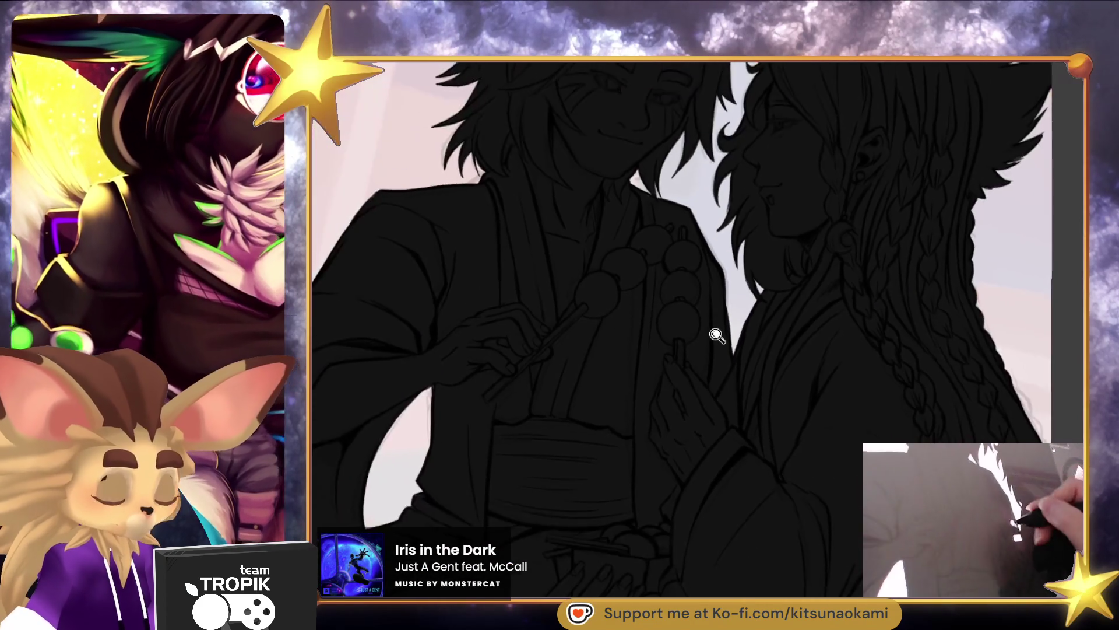
scroll(716, 334, "down", 4)
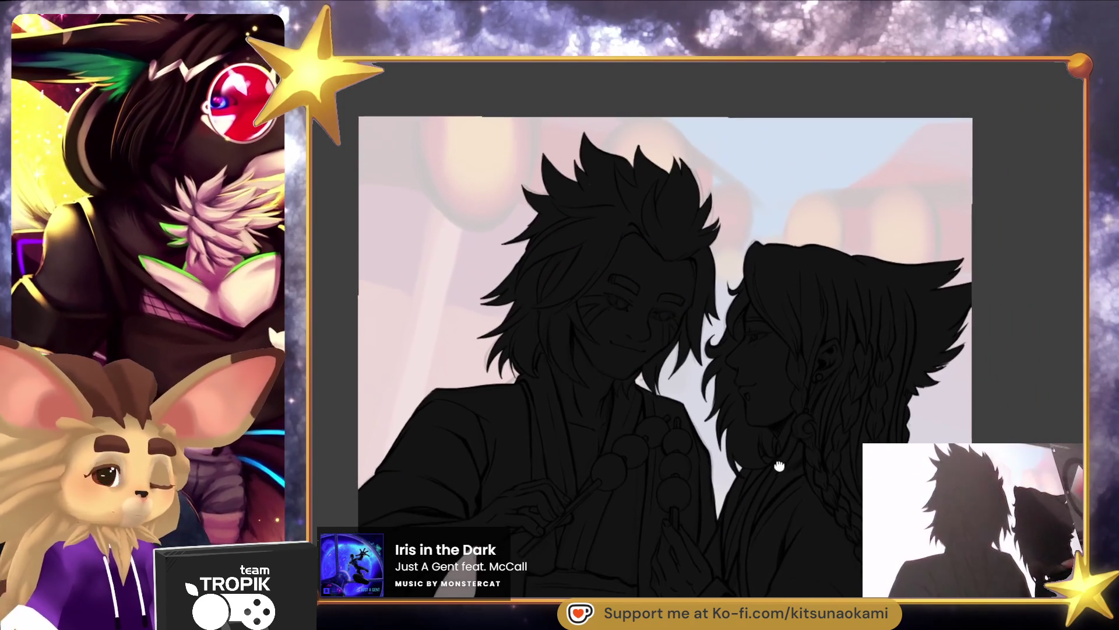
left_click_drag(779, 468, 766, 451)
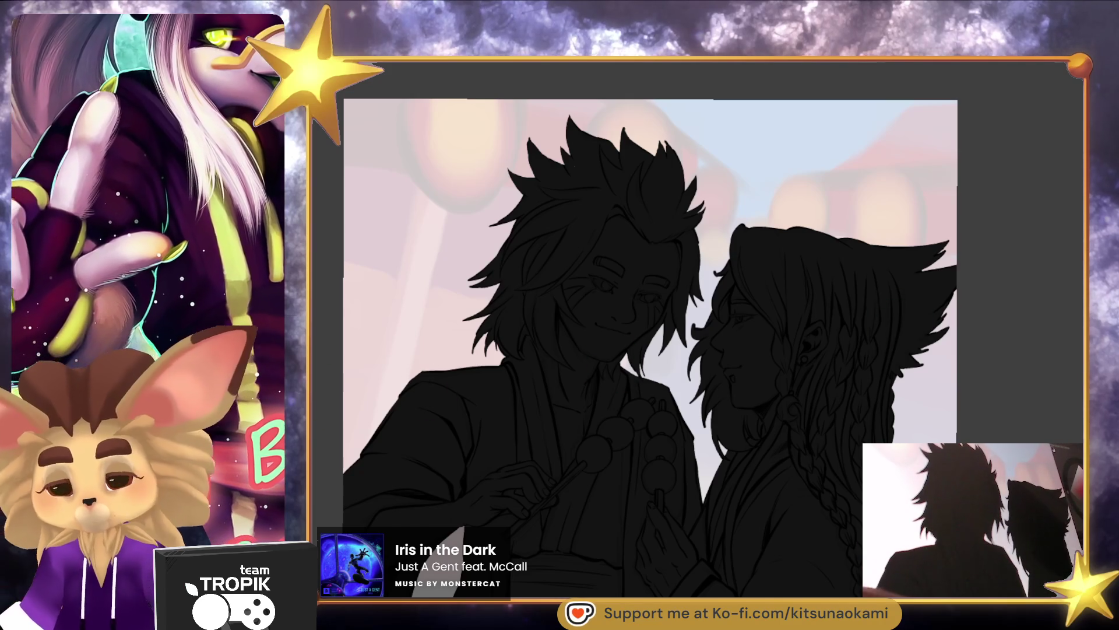
key("ctrl+a")
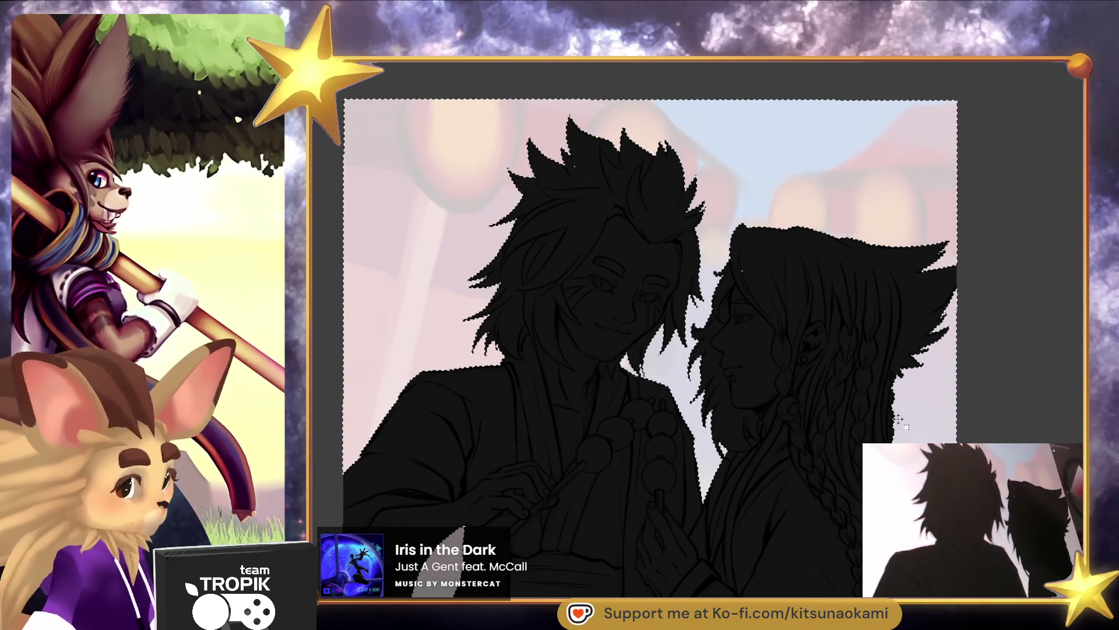
Toggle the couple's silhouette selection with Ctrl+D and Ctrl+Shift+D, ending deselected
key("ctrl+d")
key("b")
scroll(850, 526, "down", 5)
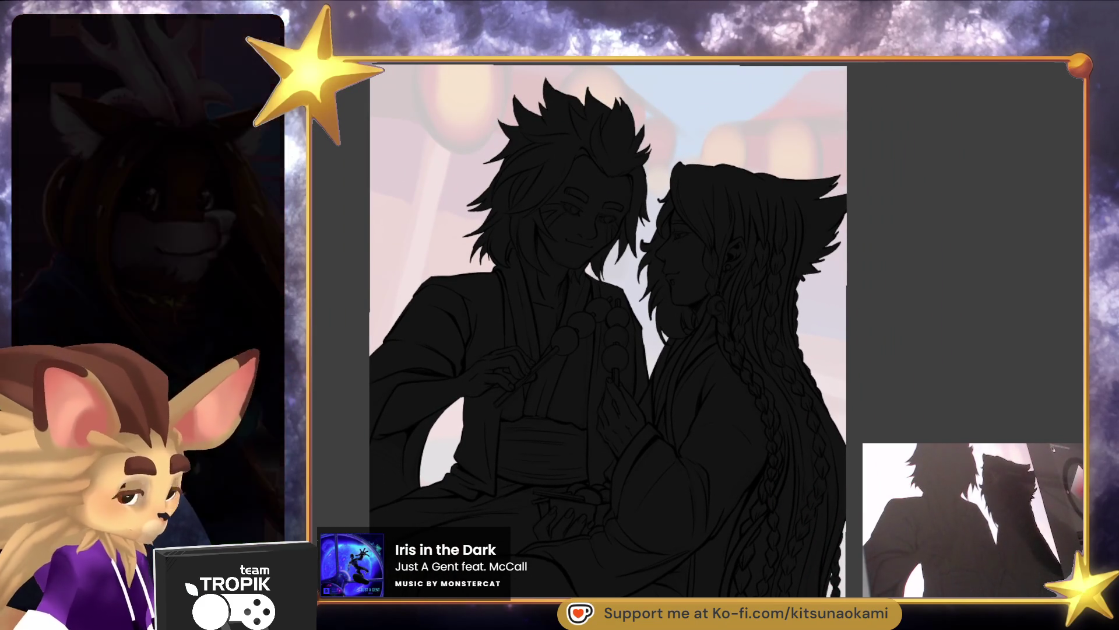
key("ctrl+shift+d")
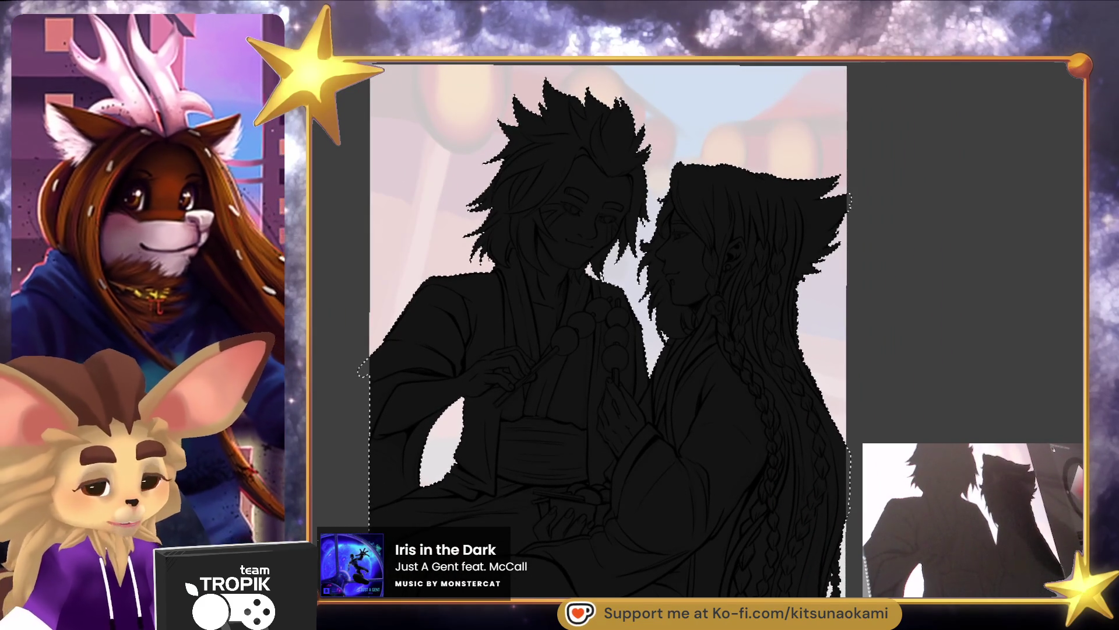
key("ctrl+d")
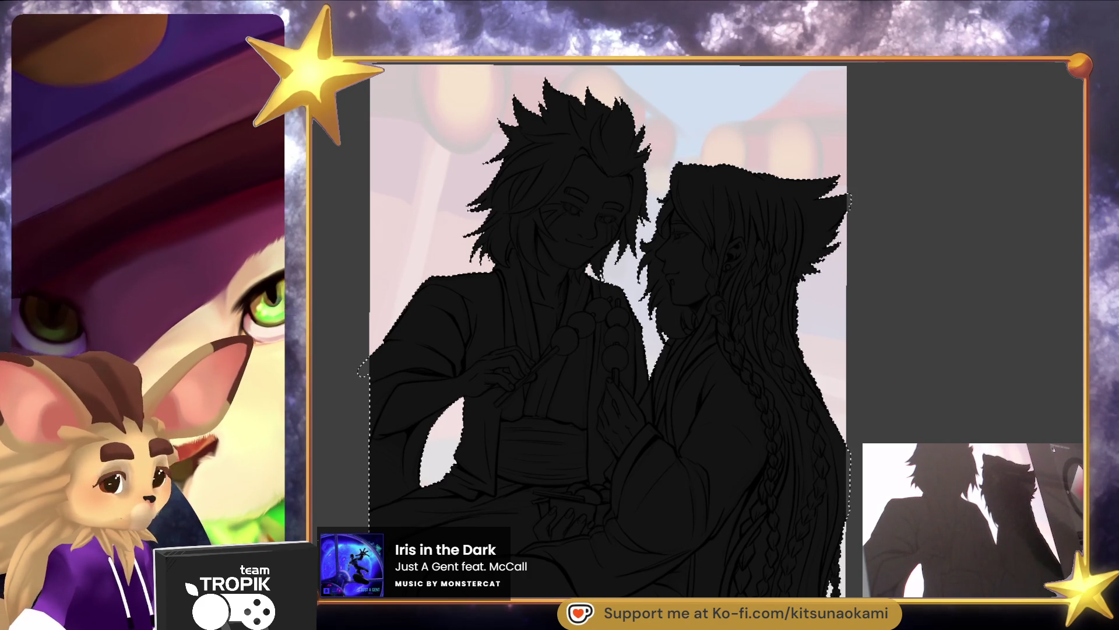
key("ctrl+shift+d")
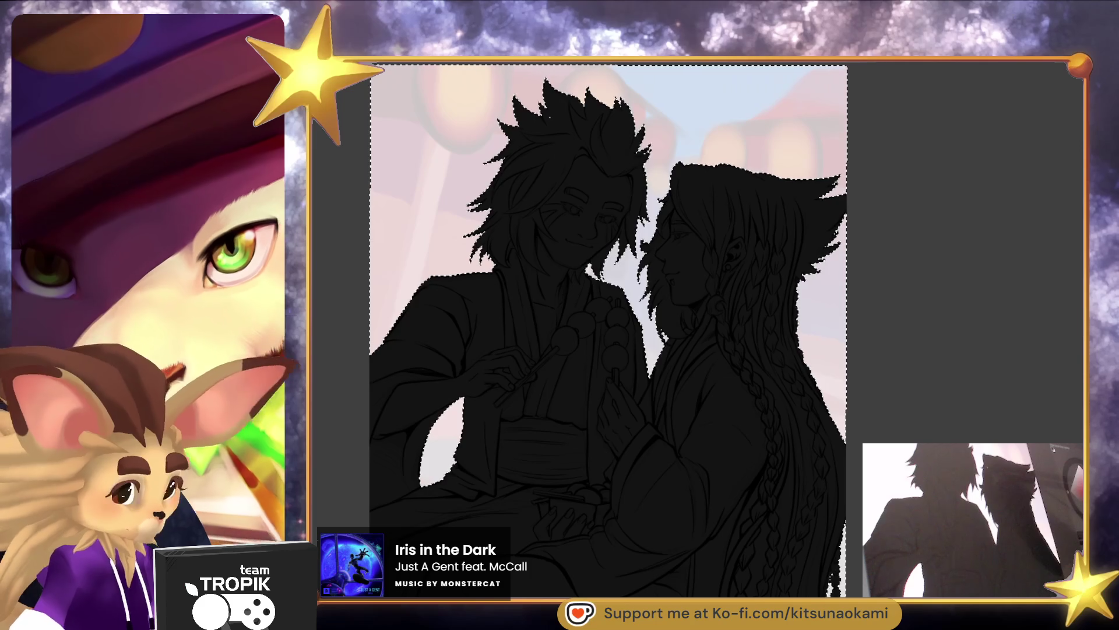
key("ctrl+d")
scroll(800, 245, "up", 5)
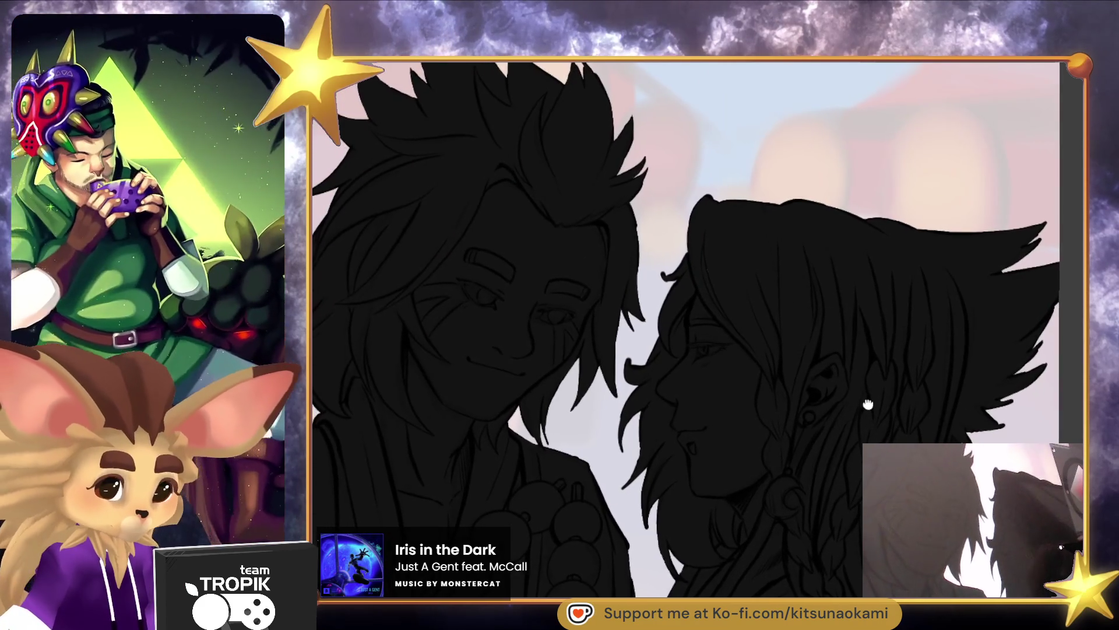
Pan and zoom across both faces and the hair above them
scroll(867, 404, "up", 3)
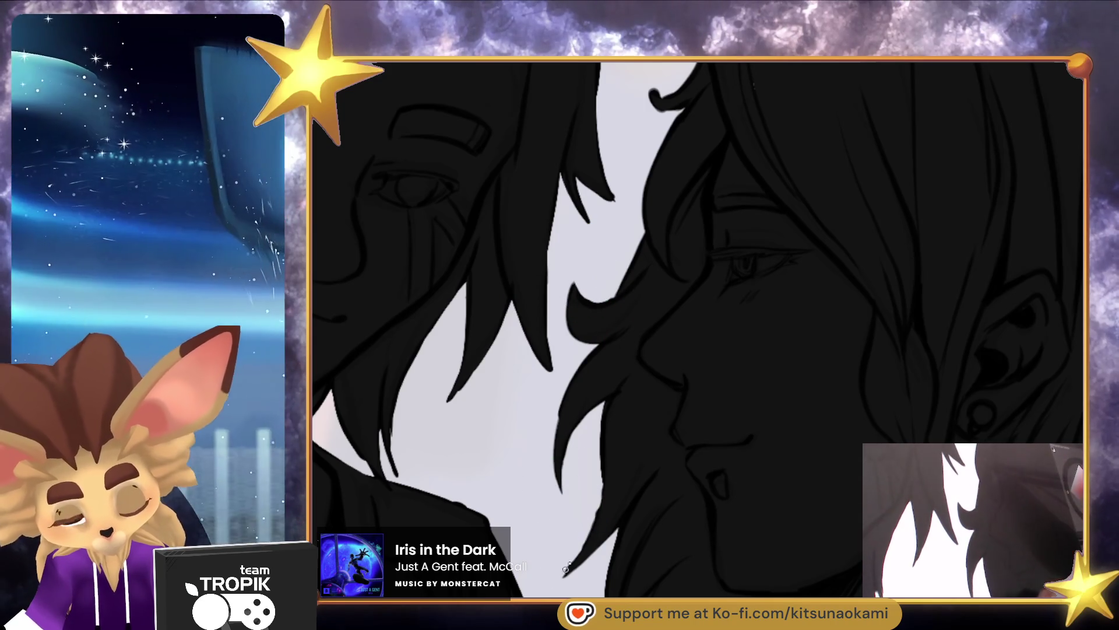
left_click_drag(476, 388, 505, 435)
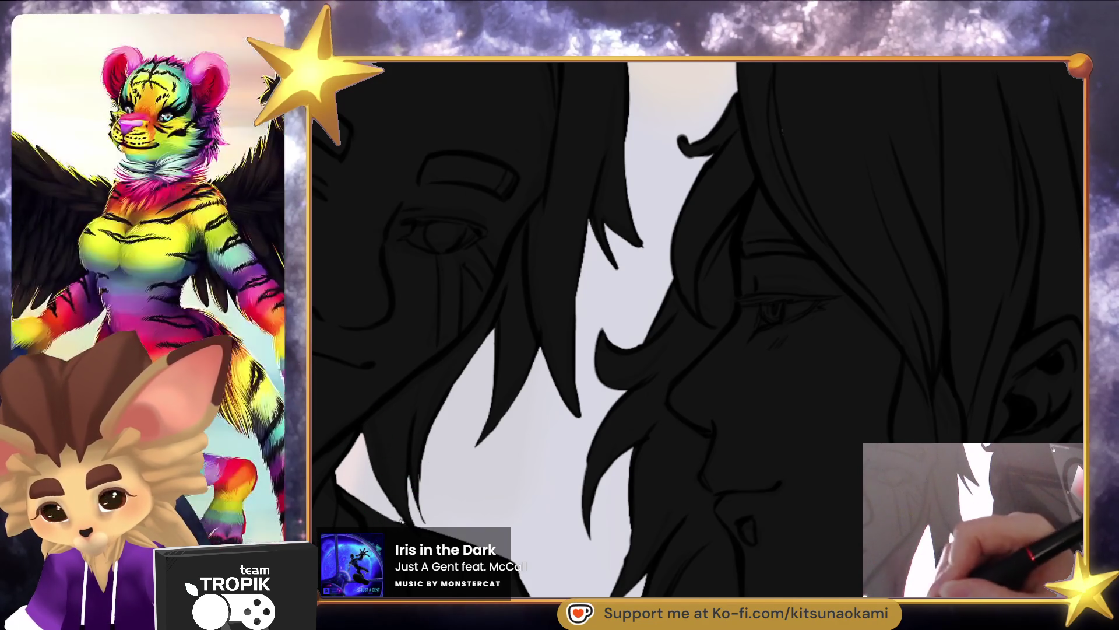
left_click_drag(685, 126, 604, 344)
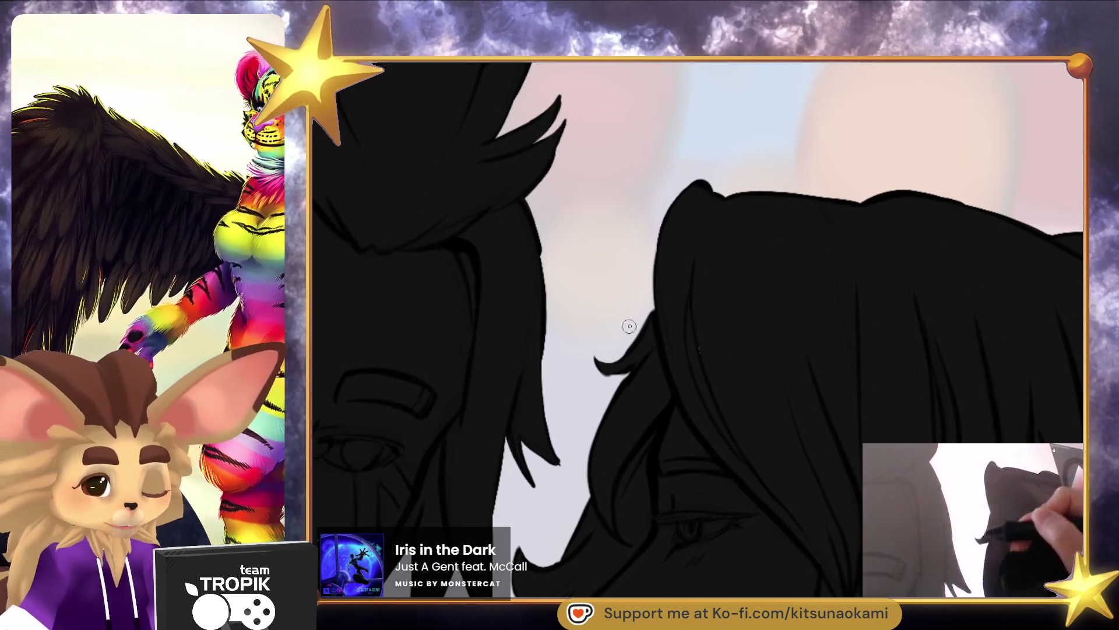
left_click_drag(702, 353, 697, 495)
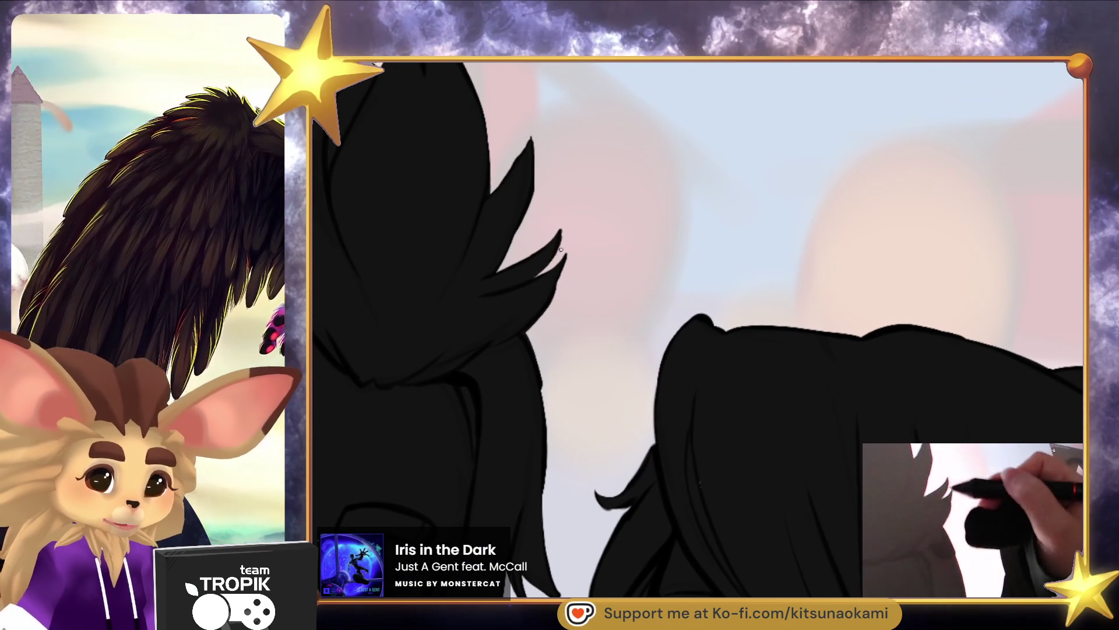
left_click_drag(766, 390, 632, 243)
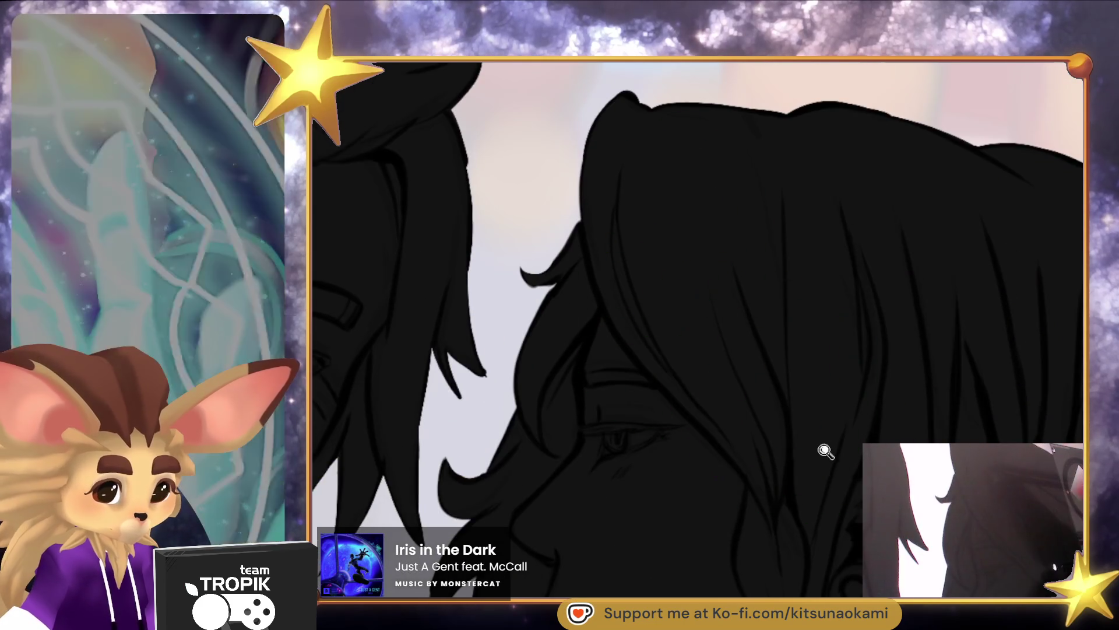
left_click_drag(824, 450, 687, 408)
scroll(688, 409, "up", 5)
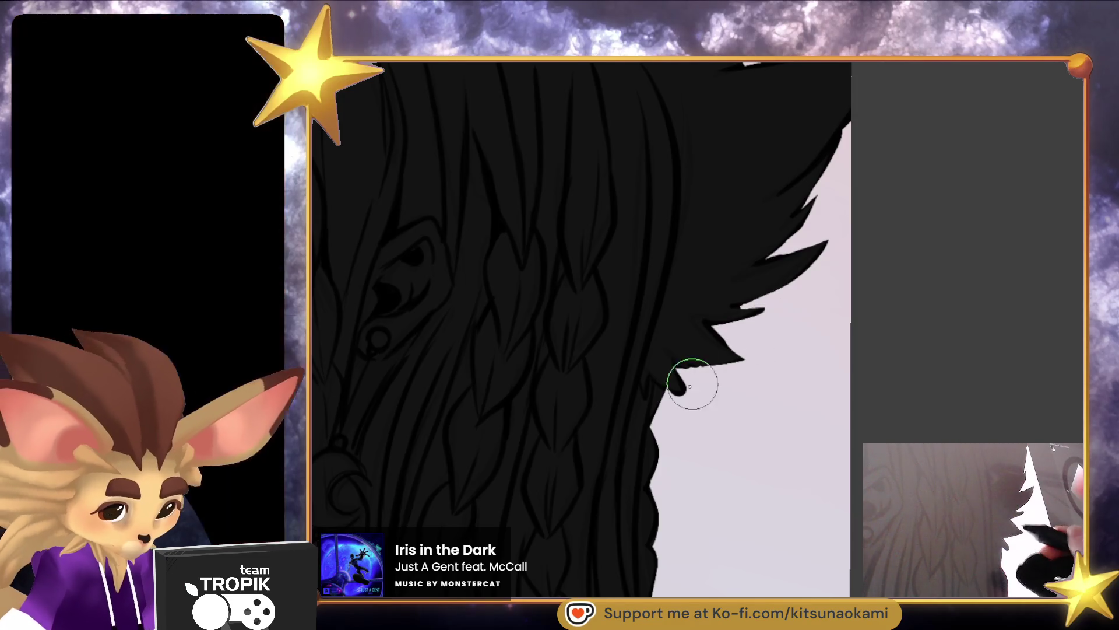
scroll(695, 400, "down", 4)
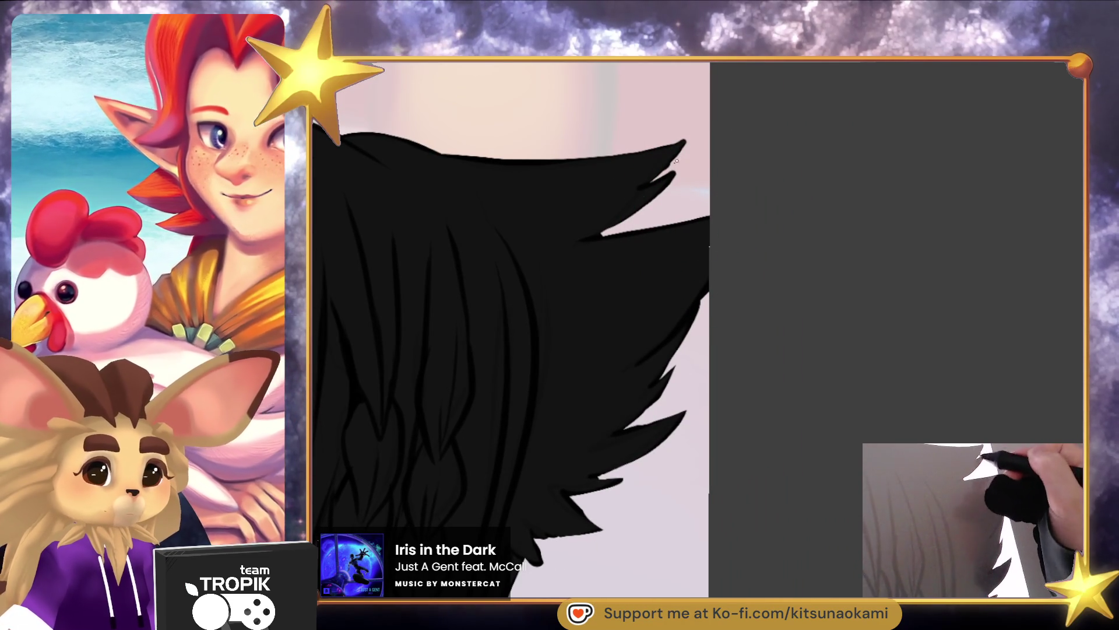
scroll(692, 143, "up", 5)
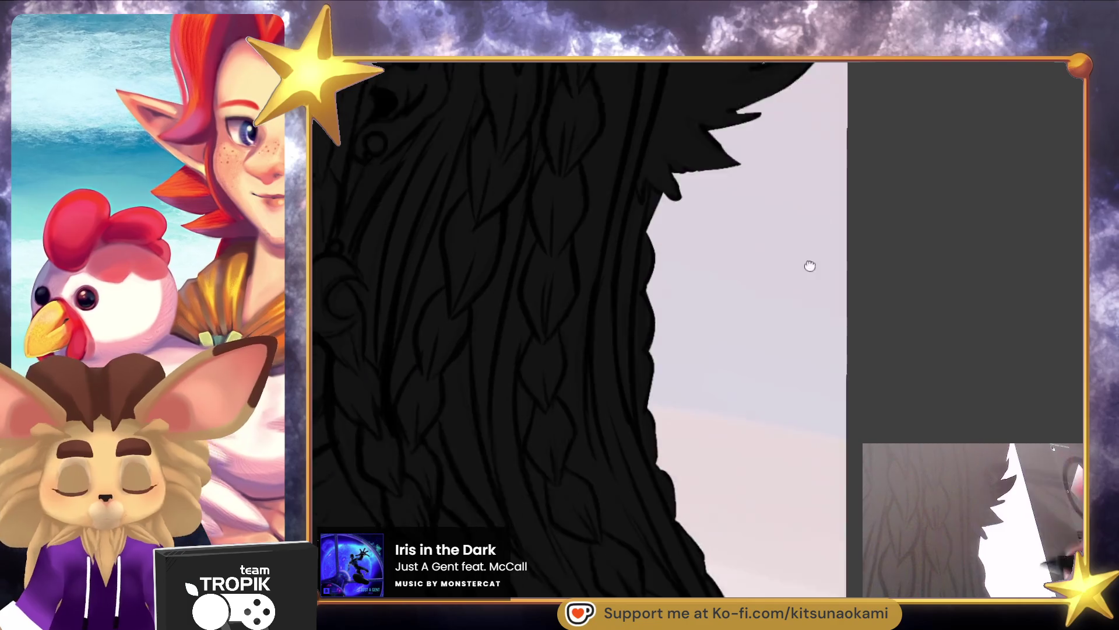
Shrink the brush and paint a small dark stroke on the right figure's hair edge
key("bracketleft")
key("bracketleft")
key("bracketleft")
left_click_drag(701, 123, 707, 139)
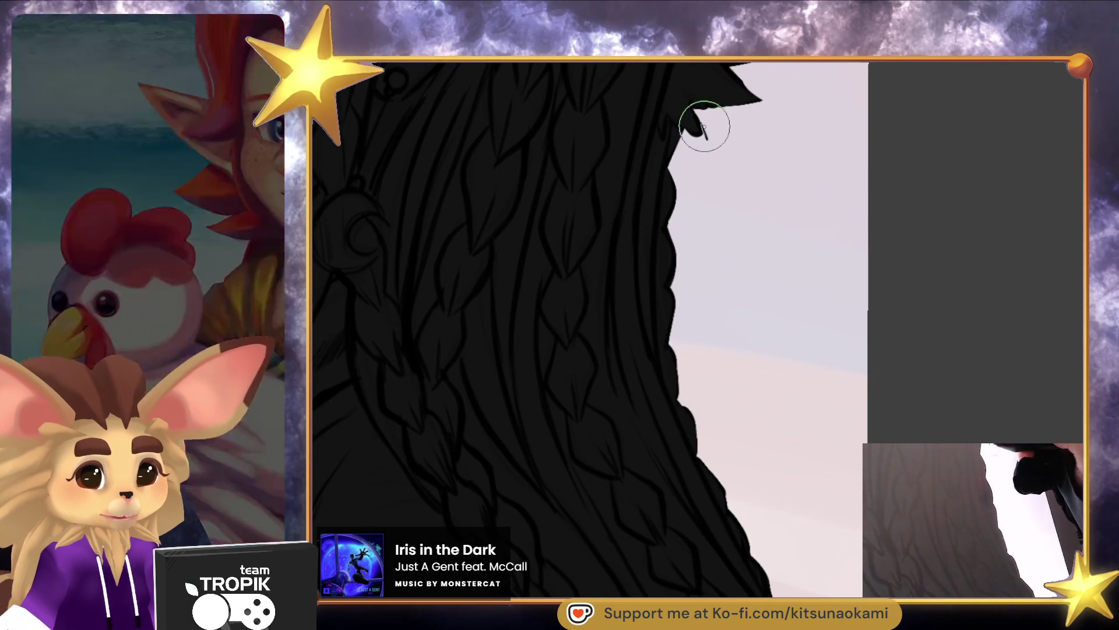
scroll(732, 188, "down", 4)
scroll(930, 305, "up", 2)
mouse_move(930, 305)
left_mouse_down()
mouse_move(899, 378)
mouse_move(896, 357)
left_mouse_up()
mouse_move(876, 409)
left_mouse_down()
mouse_move(824, 420)
mouse_move(854, 405)
mouse_move(875, 366)
left_mouse_up()
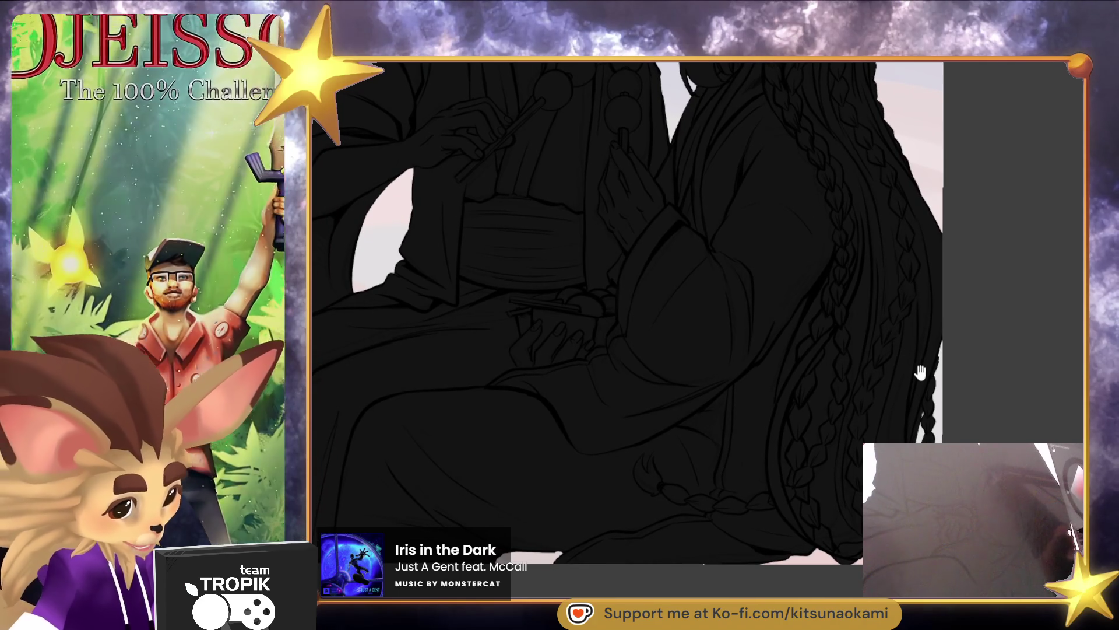
mouse_move(910, 399)
left_mouse_down()
mouse_move(844, 470)
mouse_move(849, 387)
mouse_move(872, 429)
mouse_move(831, 367)
mouse_move(800, 385)
mouse_move(848, 378)
left_mouse_up()
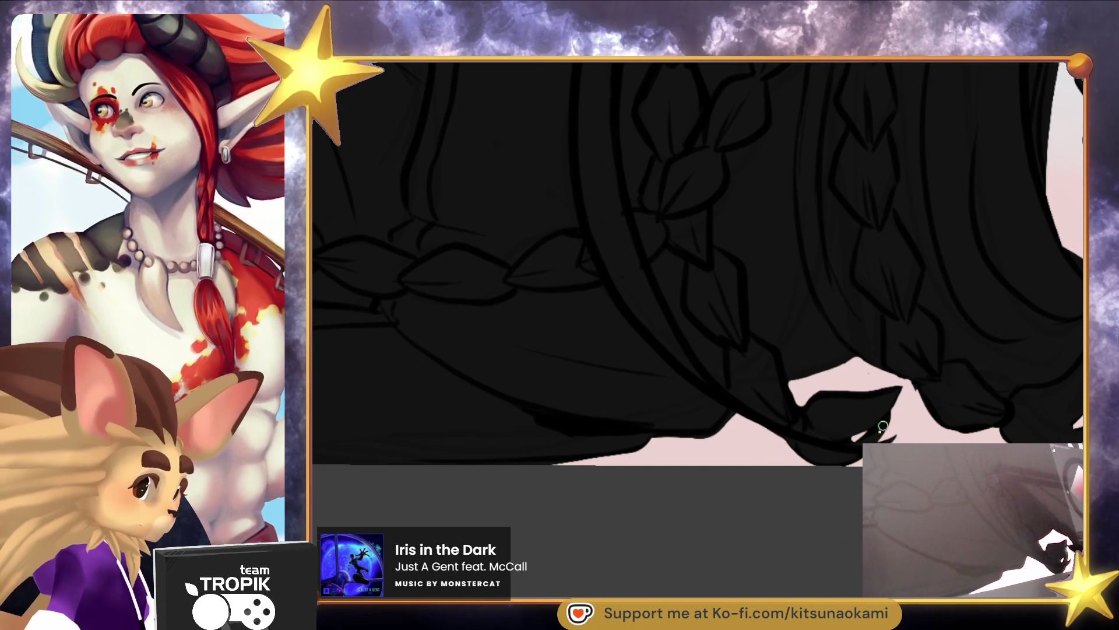
scroll(781, 534, "down", 5)
mouse_move(782, 534)
left_mouse_down()
mouse_move(774, 582)
mouse_move(742, 532)
mouse_move(1037, 582)
left_mouse_up()
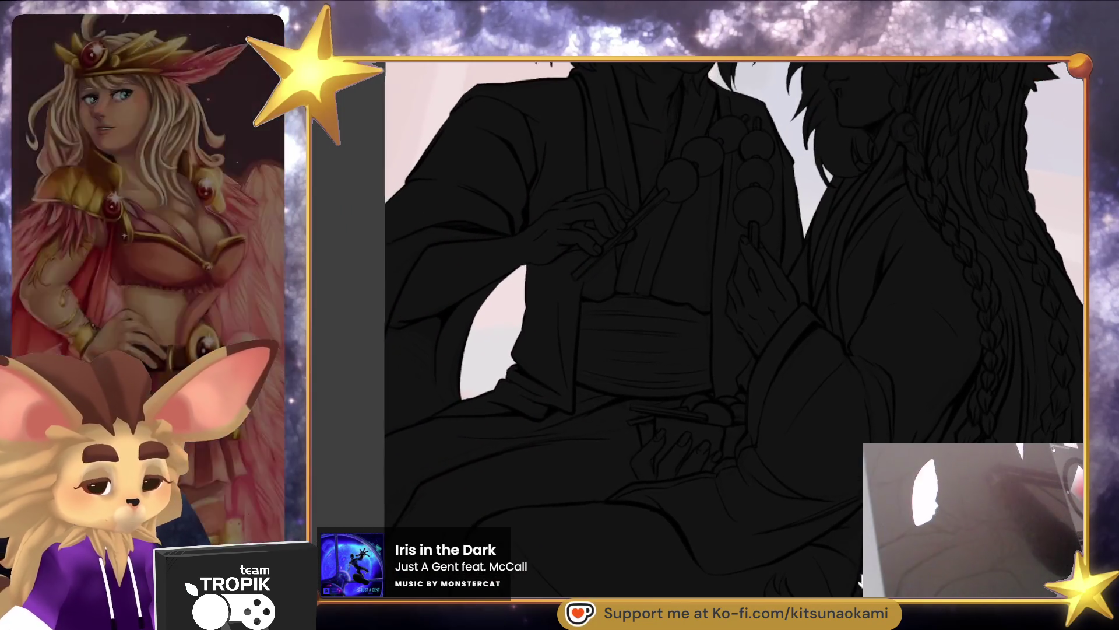
scroll(859, 512, "down", 5)
left_click_drag(859, 512, 859, 576)
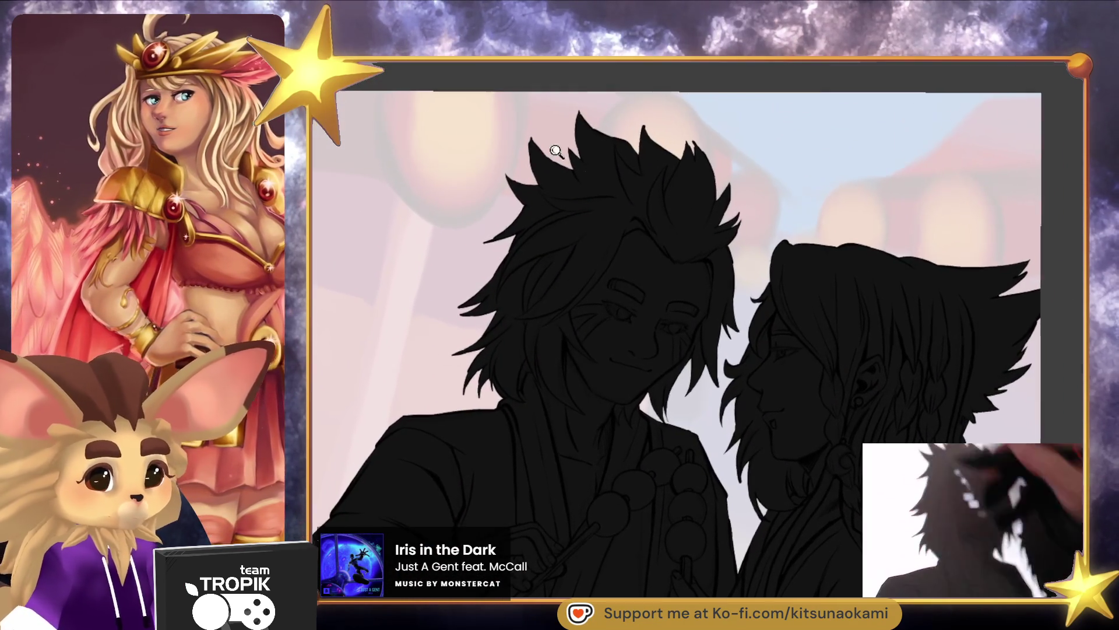
scroll(513, 134, "up", 3)
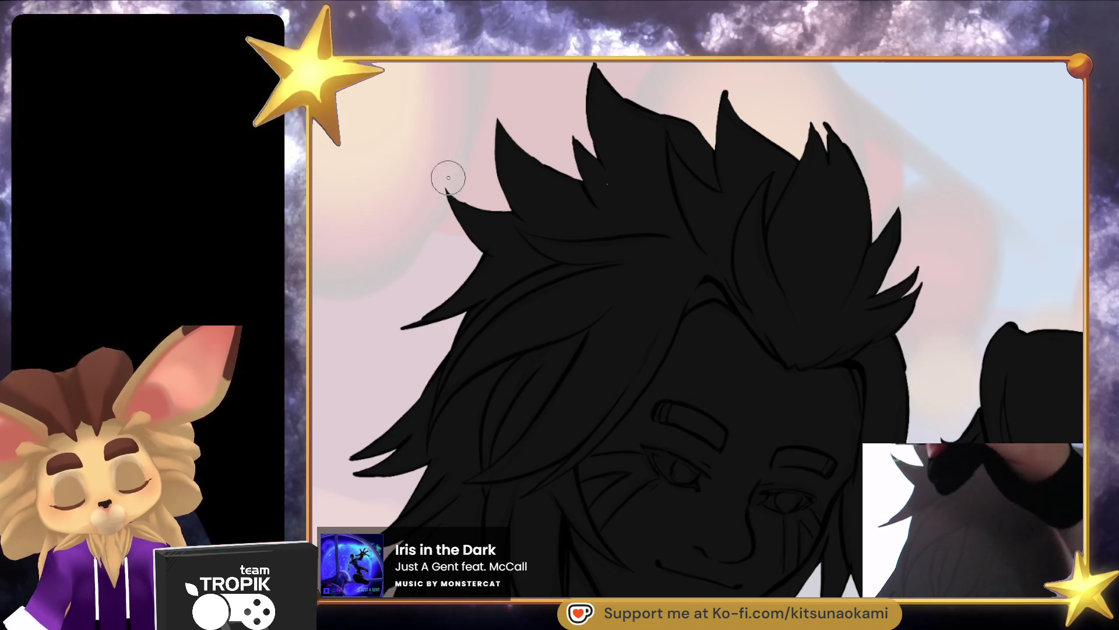
scroll(619, 193, "down", 2)
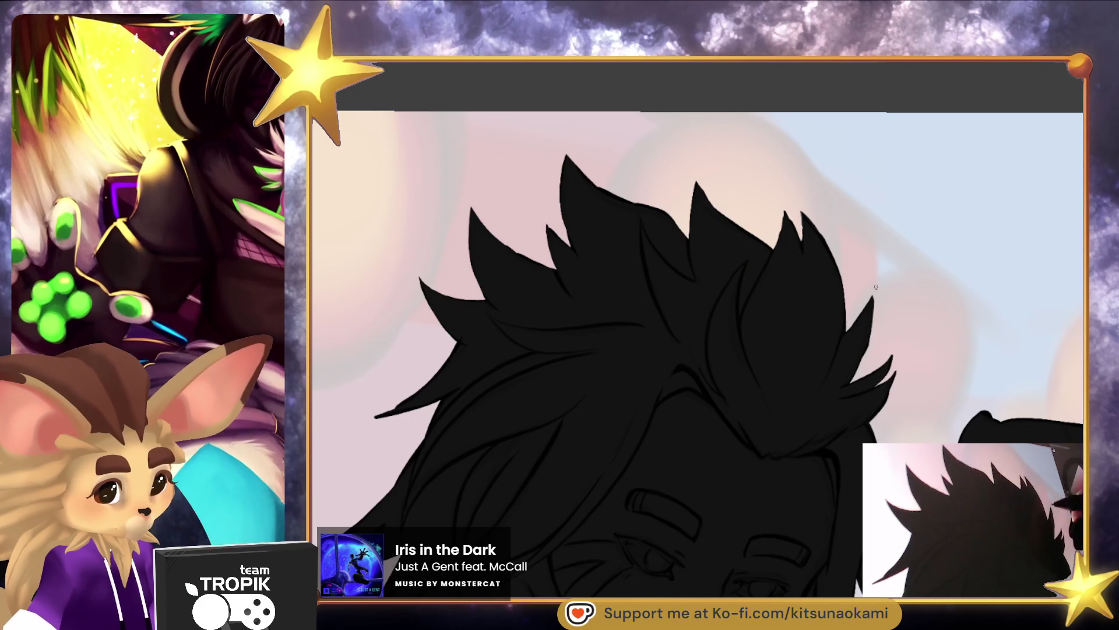
scroll(877, 291, "down", 3)
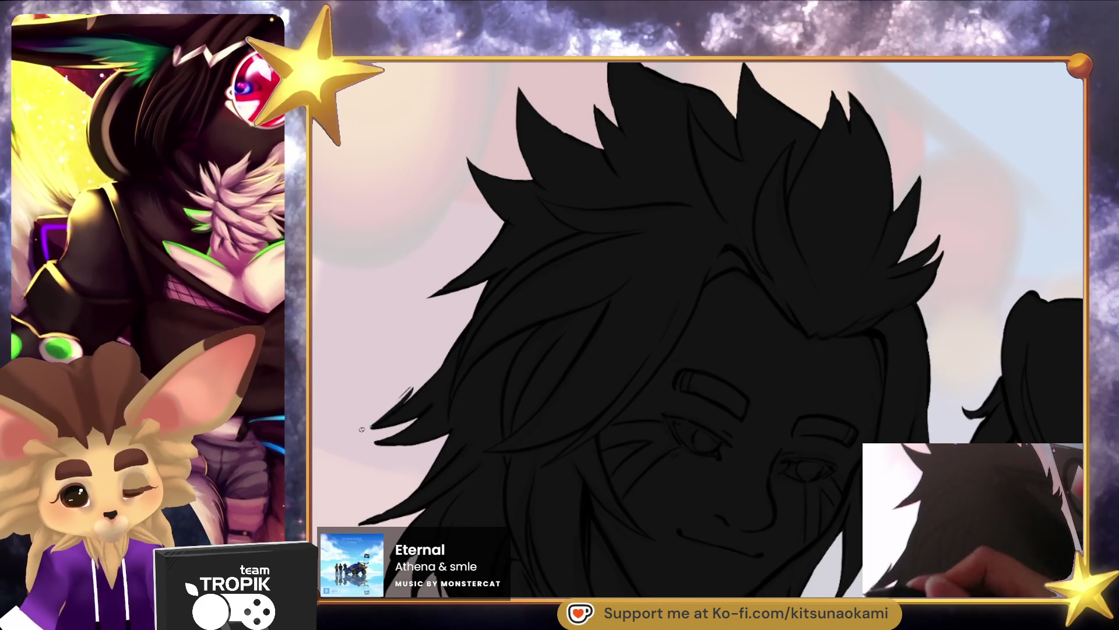
left_click_drag(360, 429, 424, 325)
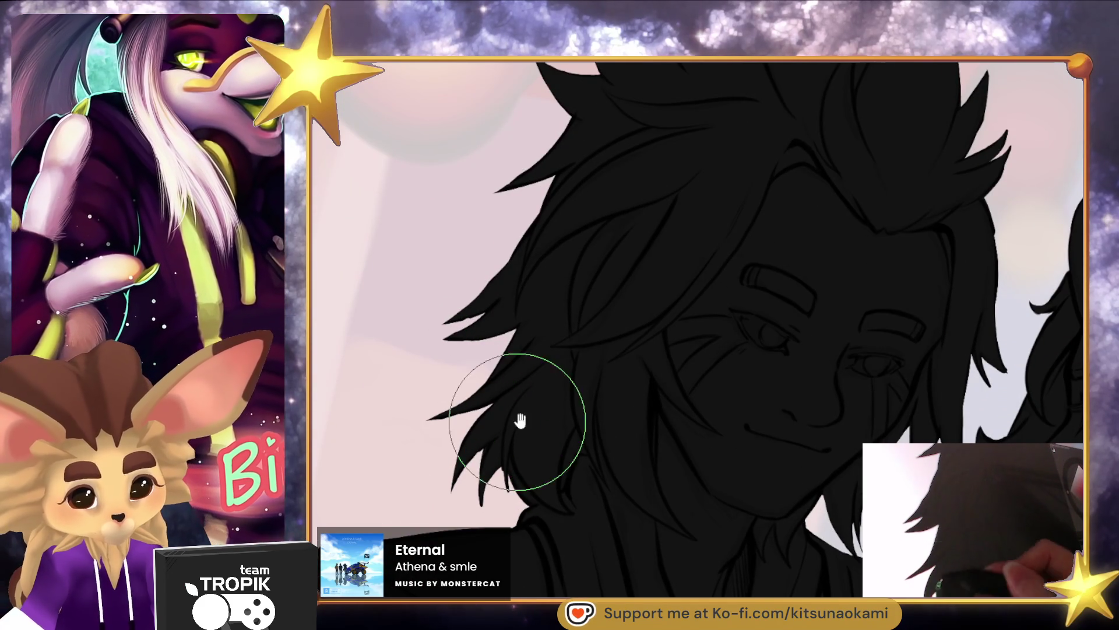
scroll(586, 577, "down", 5)
scroll(587, 577, "up", 3)
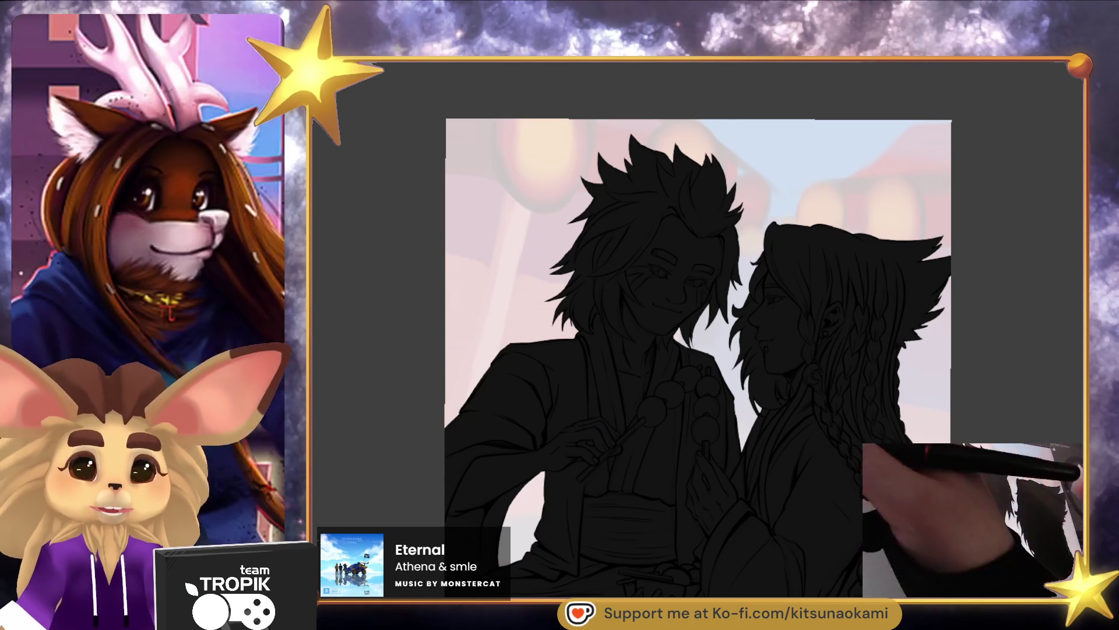
Paint a stroke along the right edge of the right figure's long hair
mouse_move(643, 383)
left_mouse_down()
mouse_move(602, 312)
mouse_move(600, 269)
left_mouse_up()
scroll(664, 326, "down", 2)
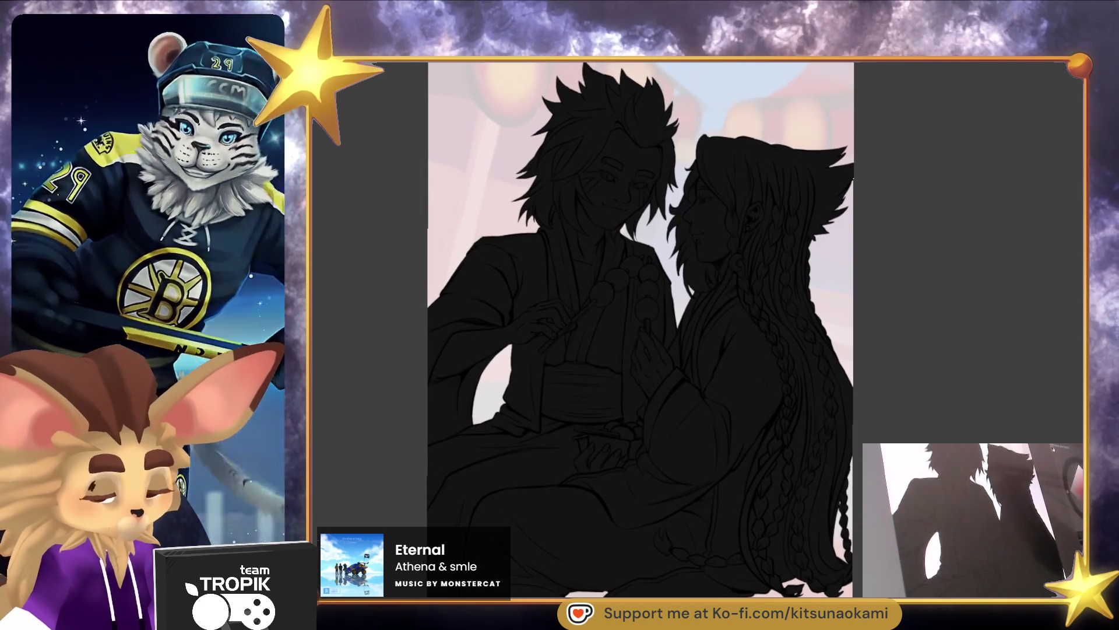
scroll(914, 403, "up", 5)
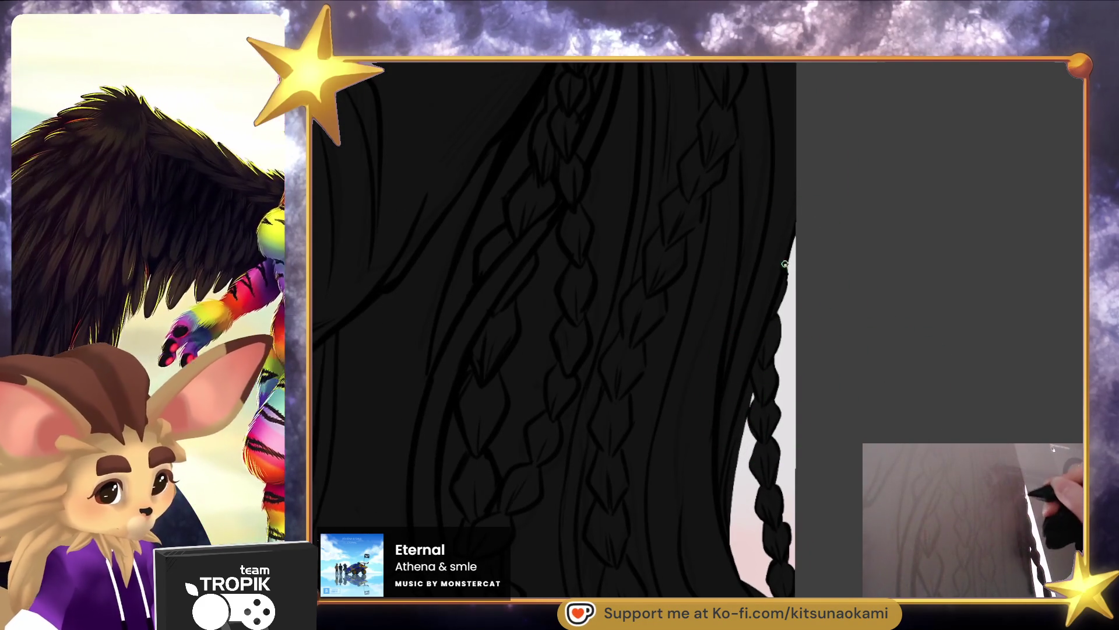
scroll(766, 448, "down", 5)
left_click_drag(765, 448, 853, 512)
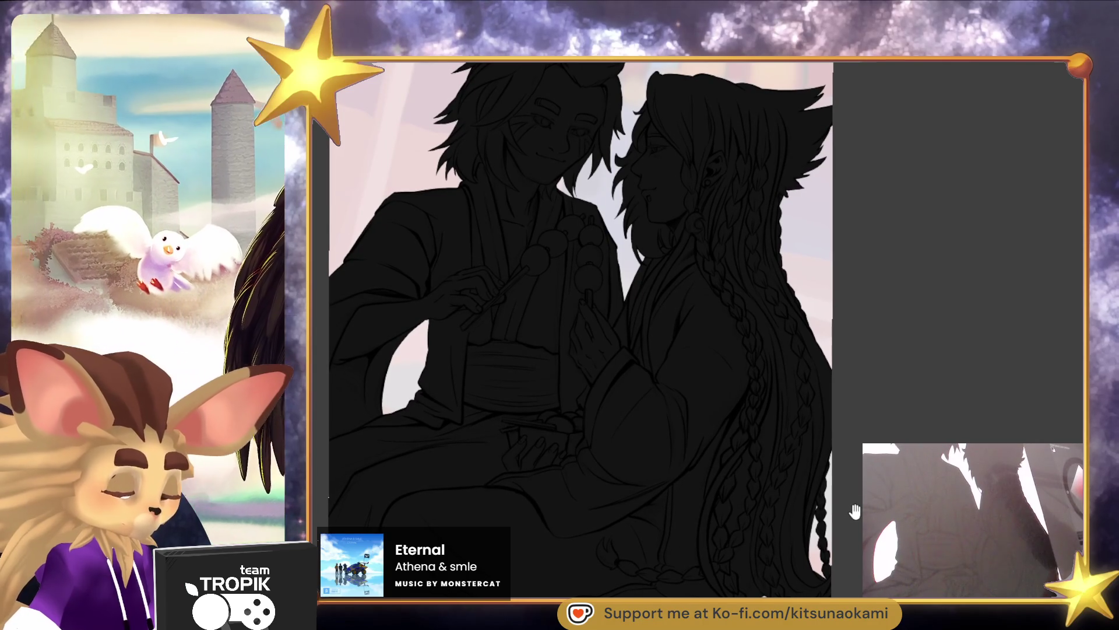
scroll(758, 327, "up", 5)
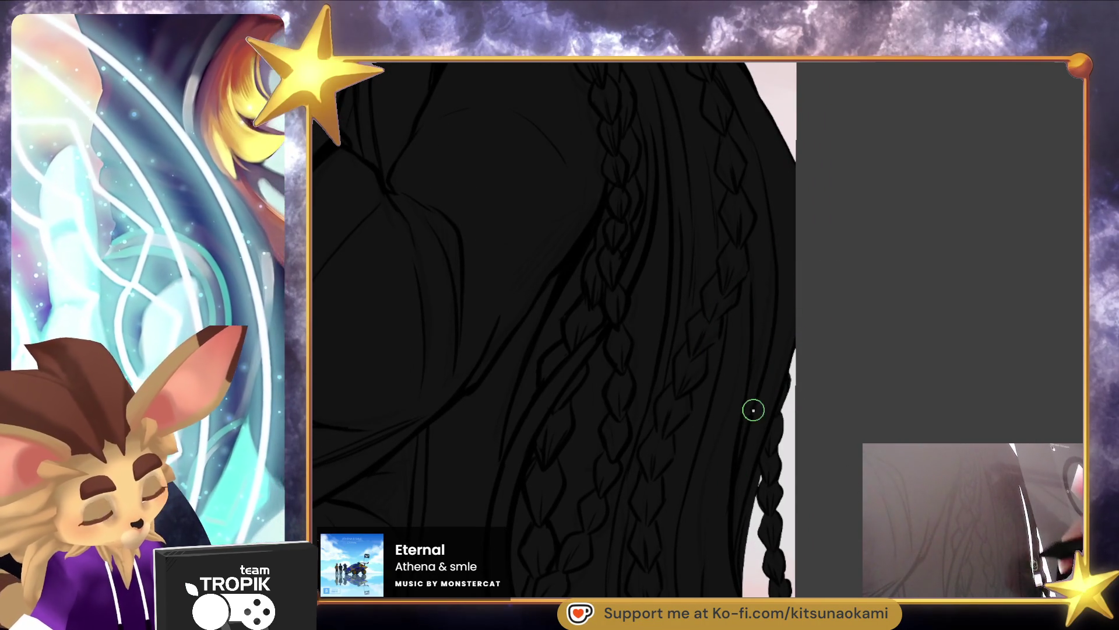
left_click_drag(773, 260, 737, 458)
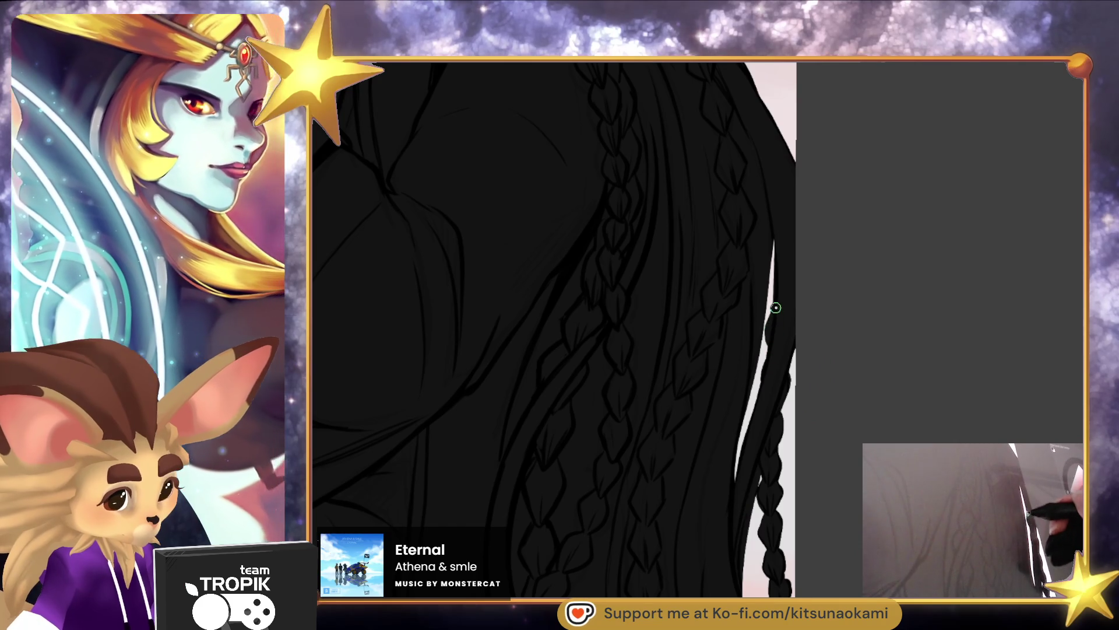
Enlarge the brush and darken the bottom ends of the hair at the right edge
left_click_drag(794, 349, 790, 219)
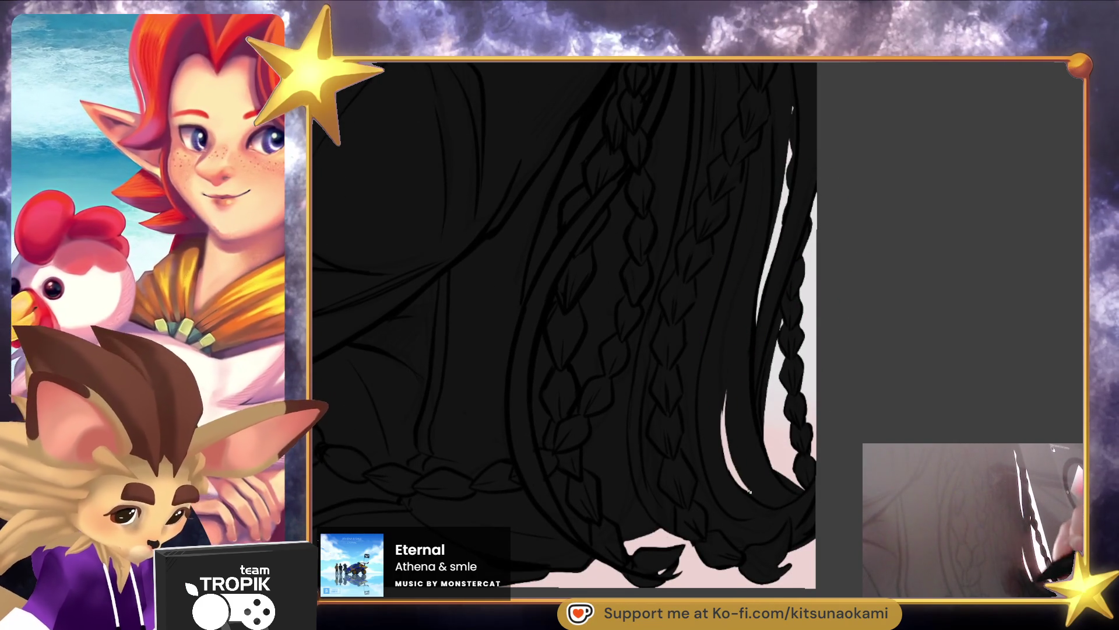
key("bracketright")
key("bracketright")
key("bracketright")
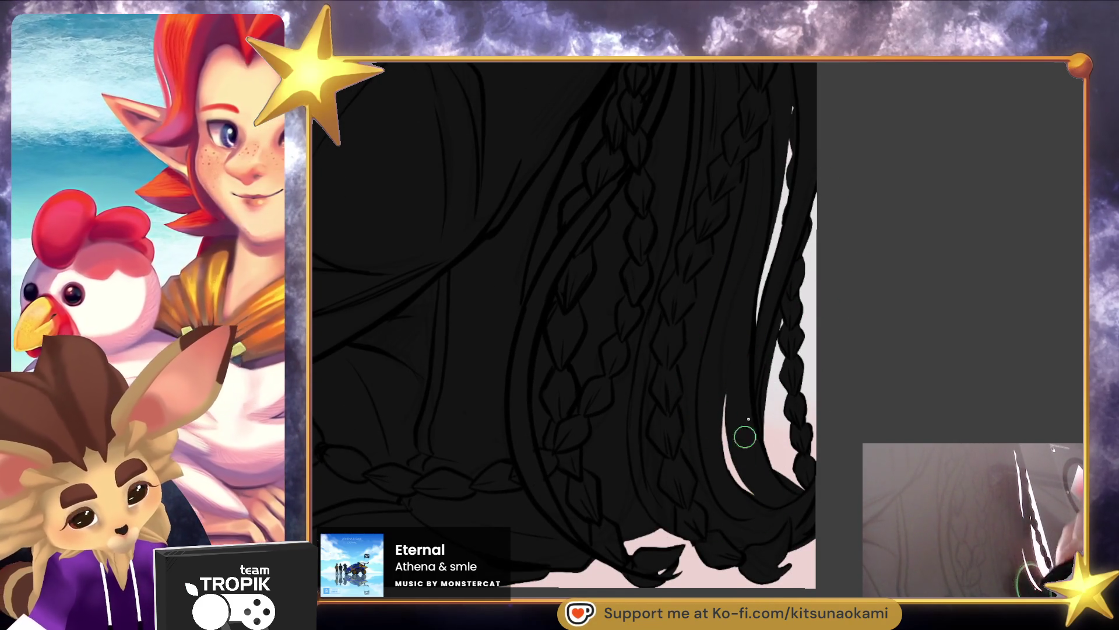
scroll(742, 451, "down", 5)
scroll(752, 408, "up", 5)
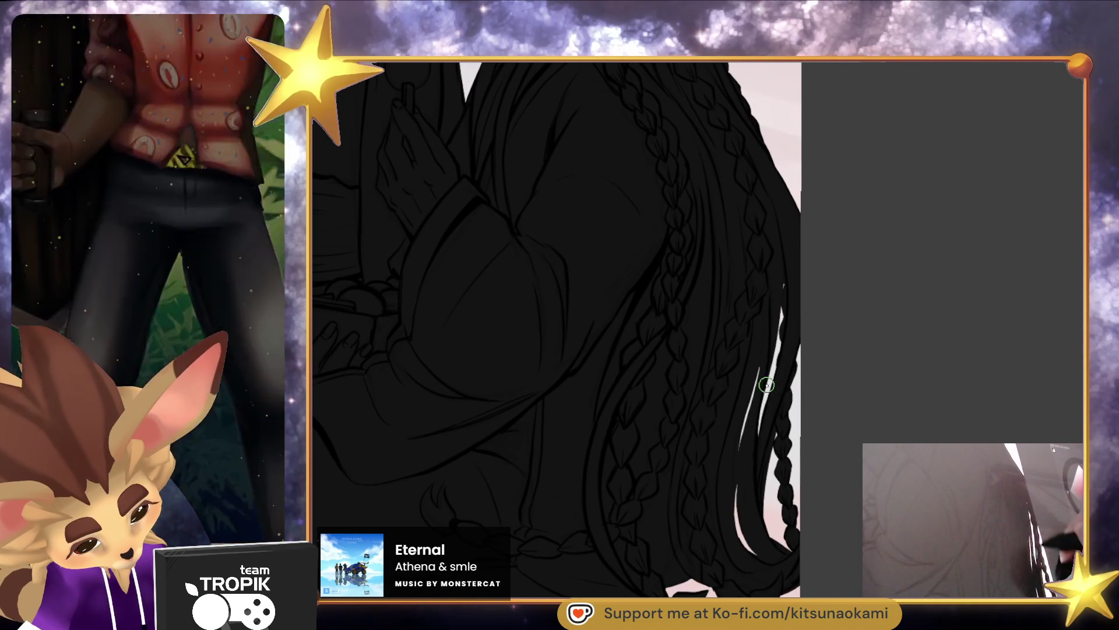
mouse_move(747, 434)
left_mouse_down()
mouse_move(761, 500)
mouse_move(739, 332)
left_mouse_up()
scroll(727, 298, "up", 2)
scroll(723, 287, "down", 4)
scroll(754, 426, "up", 5)
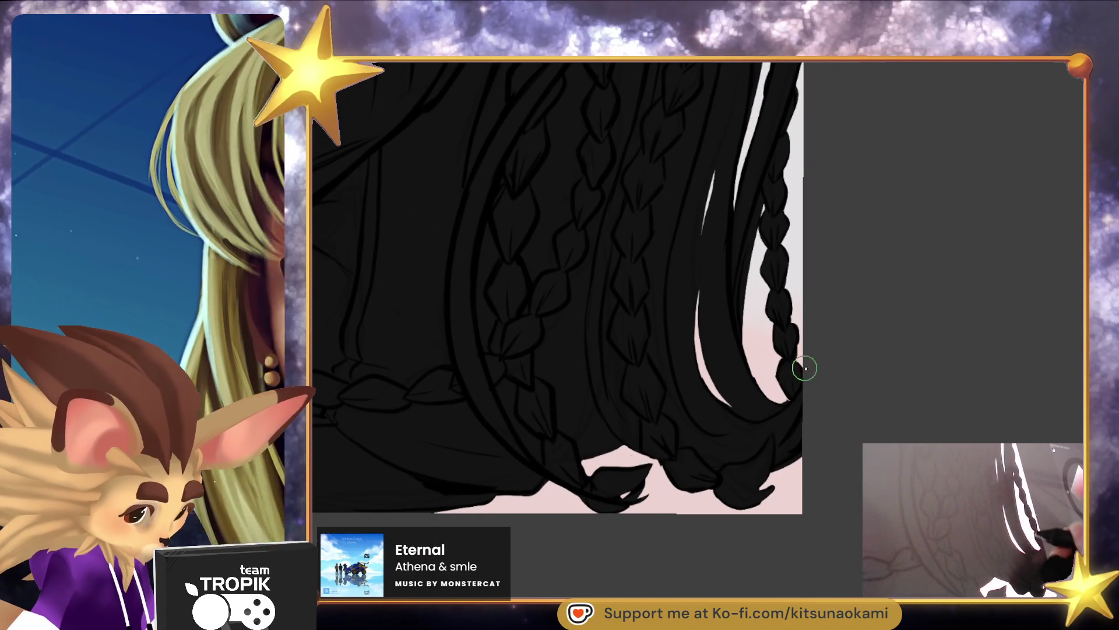
key("bracketright")
key("bracketright")
key("bracketright")
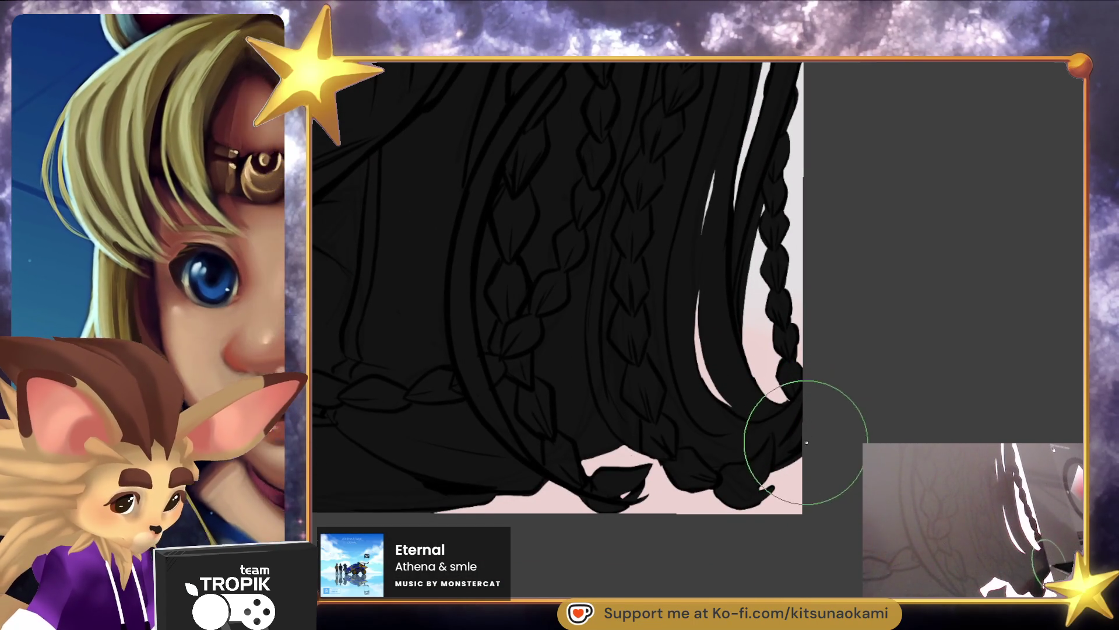
left_click_drag(794, 453, 796, 464)
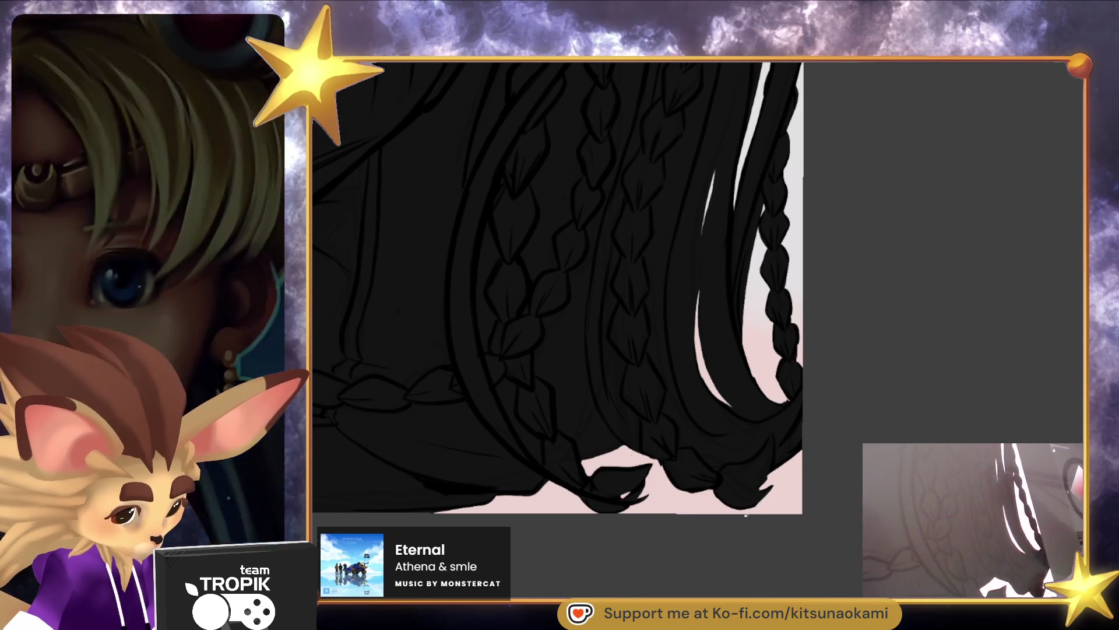
Zoom and pan over the faces, upper bodies and hair to review the silhouette
left_click_drag(764, 467, 739, 541)
scroll(739, 540, "up", 10)
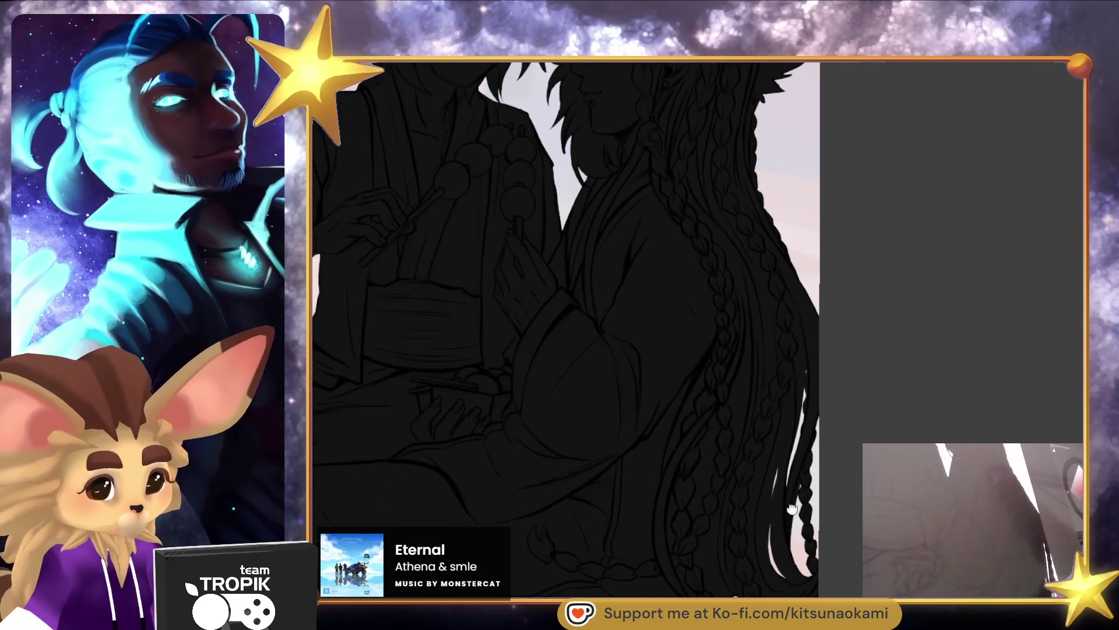
scroll(798, 516, "up", 3)
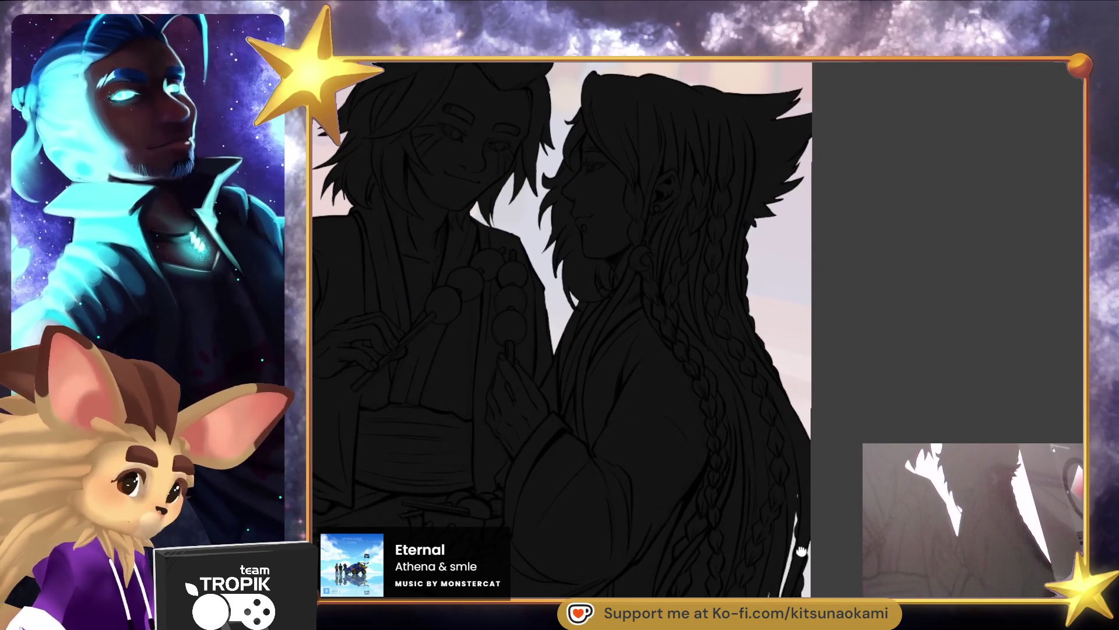
left_click_drag(794, 251, 804, 162)
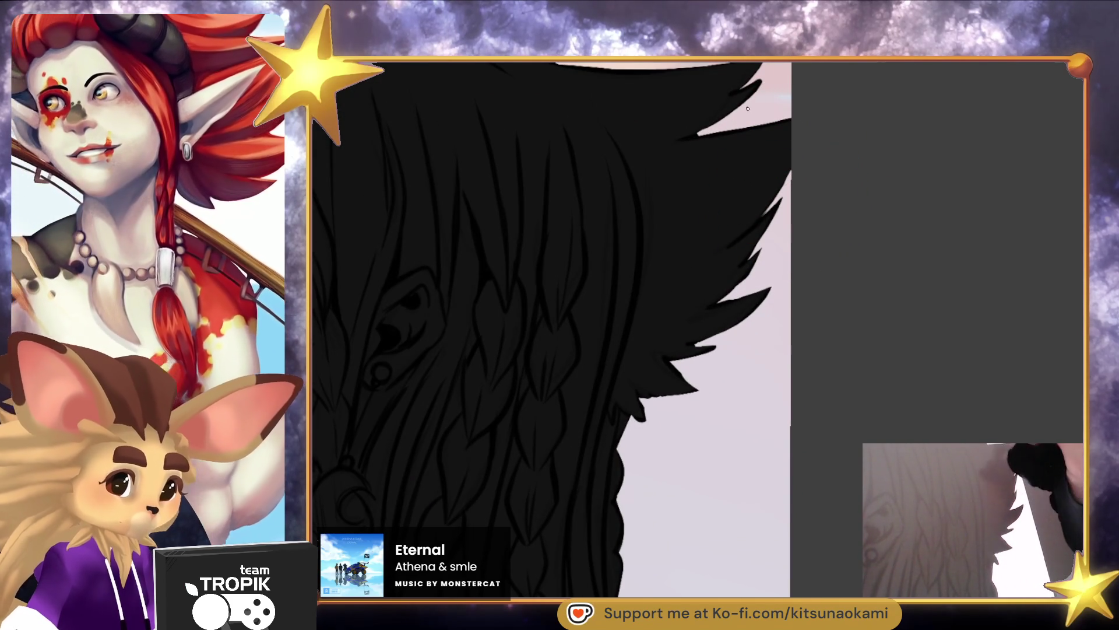
mouse_move(761, 108)
left_mouse_down()
mouse_move(742, 177)
mouse_move(774, 175)
left_mouse_up()
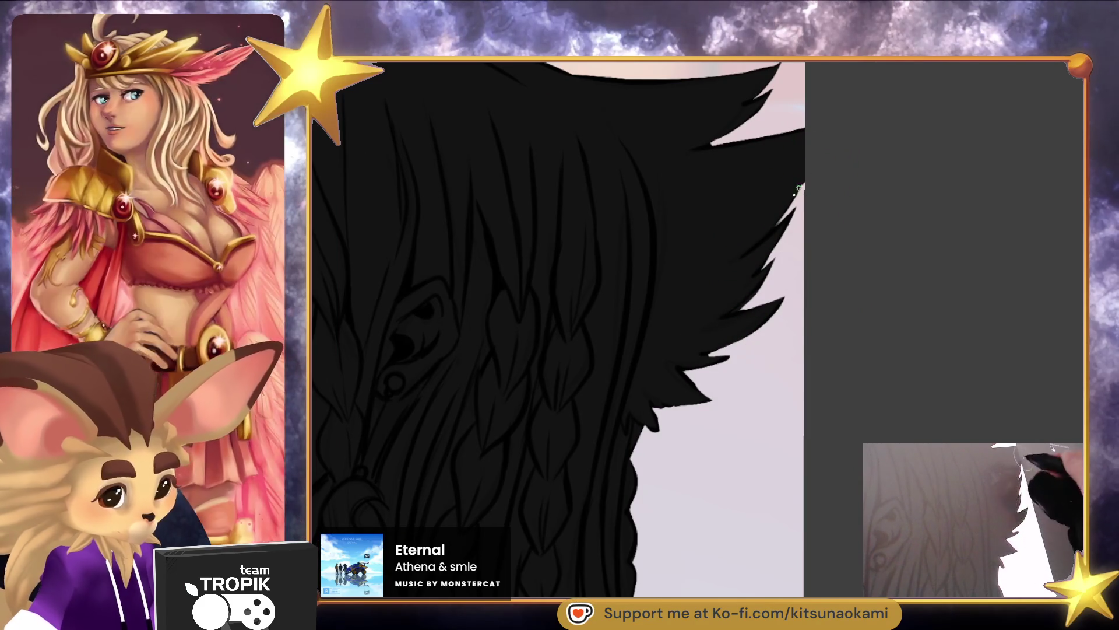
left_click_drag(753, 344, 814, 298)
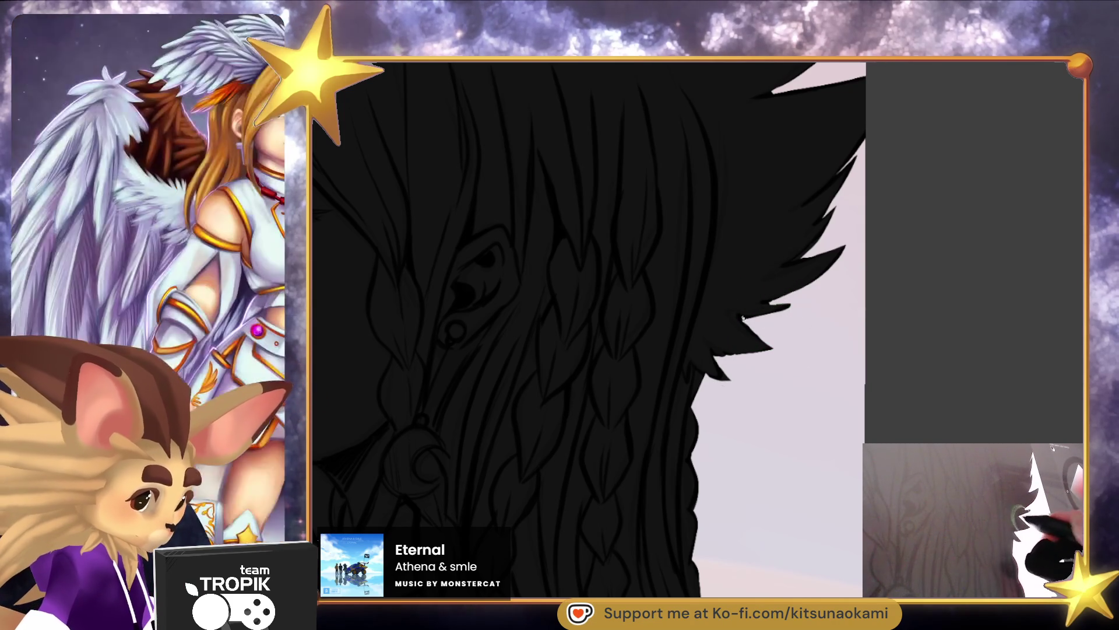
scroll(747, 334, "down", 5)
scroll(812, 445, "up", 2)
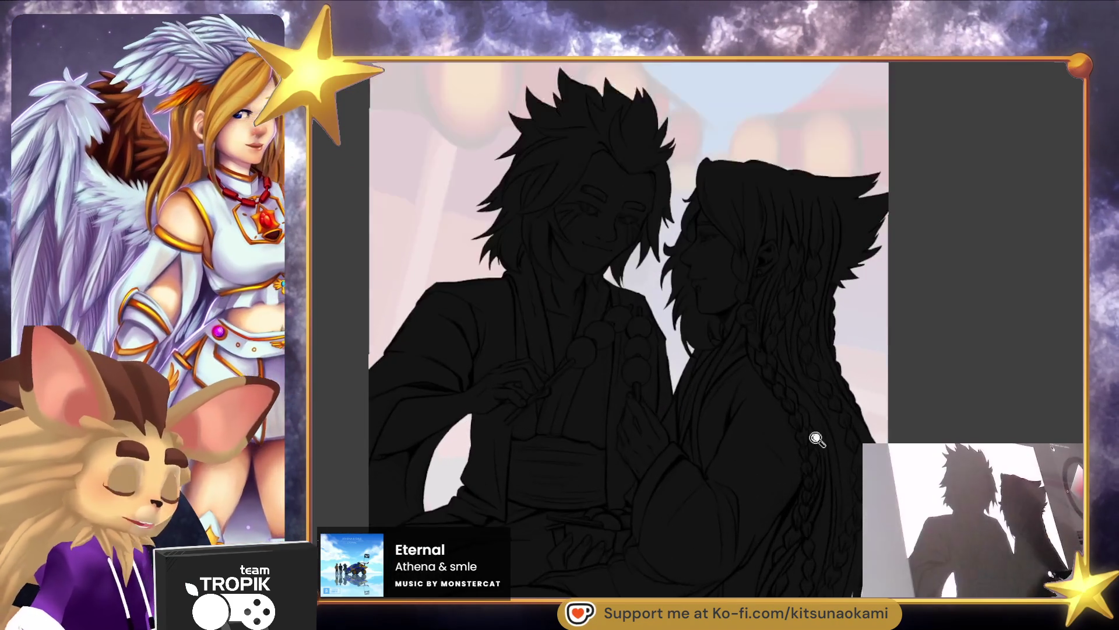
Paint dark brown skin over the right figure's jaw, ear and neck
mouse_move(861, 432)
left_mouse_down()
mouse_move(845, 481)
mouse_move(860, 458)
left_mouse_up()
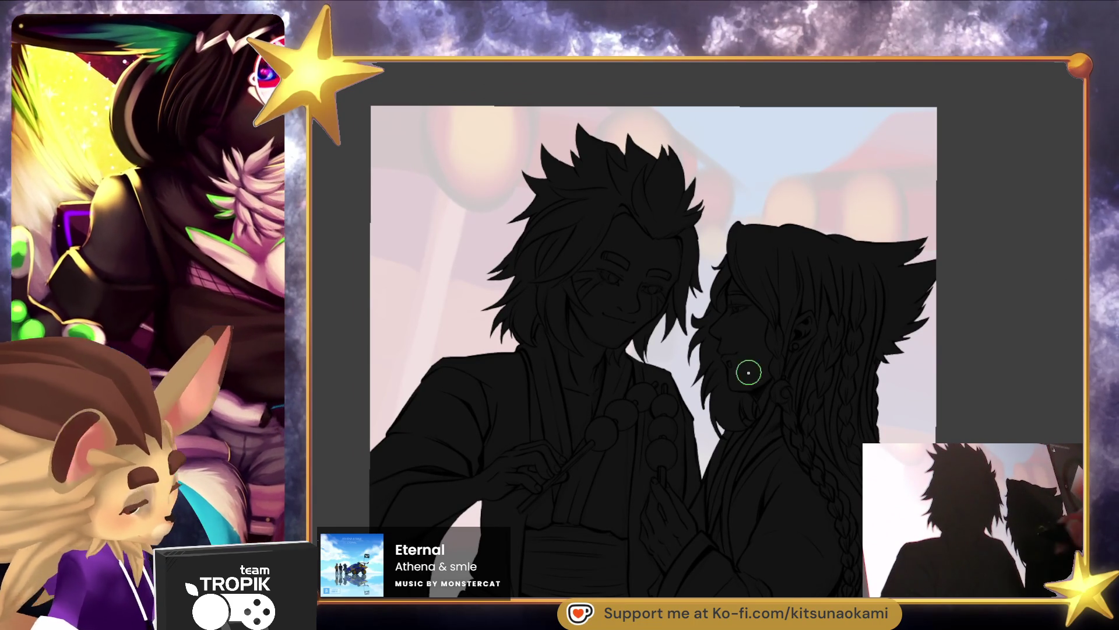
scroll(777, 365, "up", 3)
mouse_move(758, 365)
left_mouse_down()
mouse_move(752, 401)
mouse_move(761, 317)
mouse_move(697, 332)
mouse_move(677, 290)
mouse_move(697, 197)
mouse_move(733, 250)
mouse_move(712, 180)
mouse_move(752, 414)
left_mouse_up()
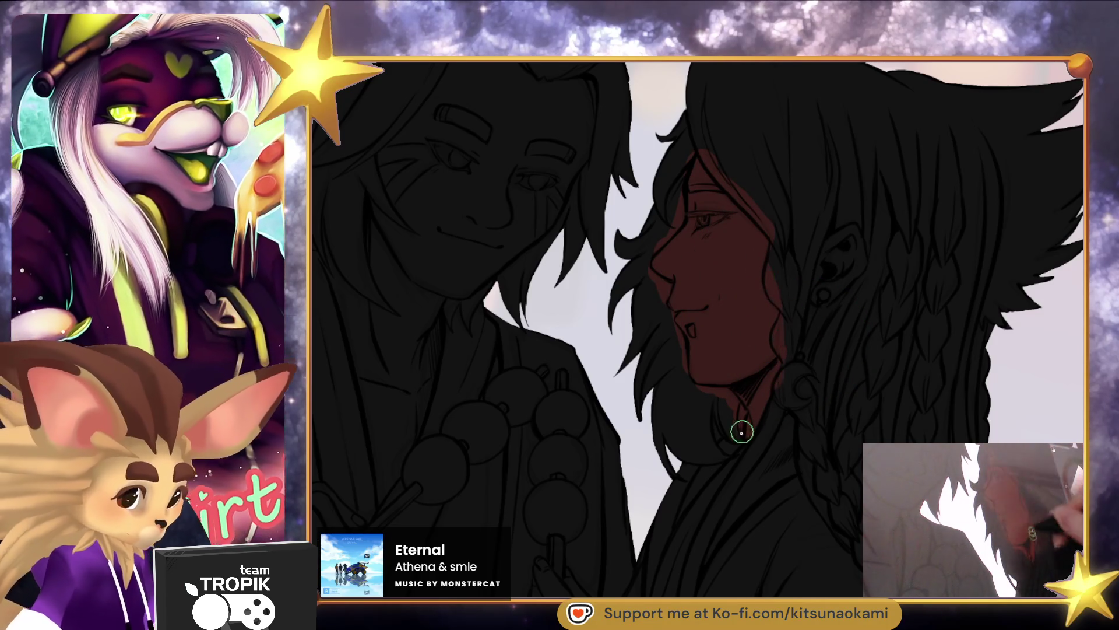
left_click_drag(848, 248, 834, 274)
scroll(816, 321, "down", 2)
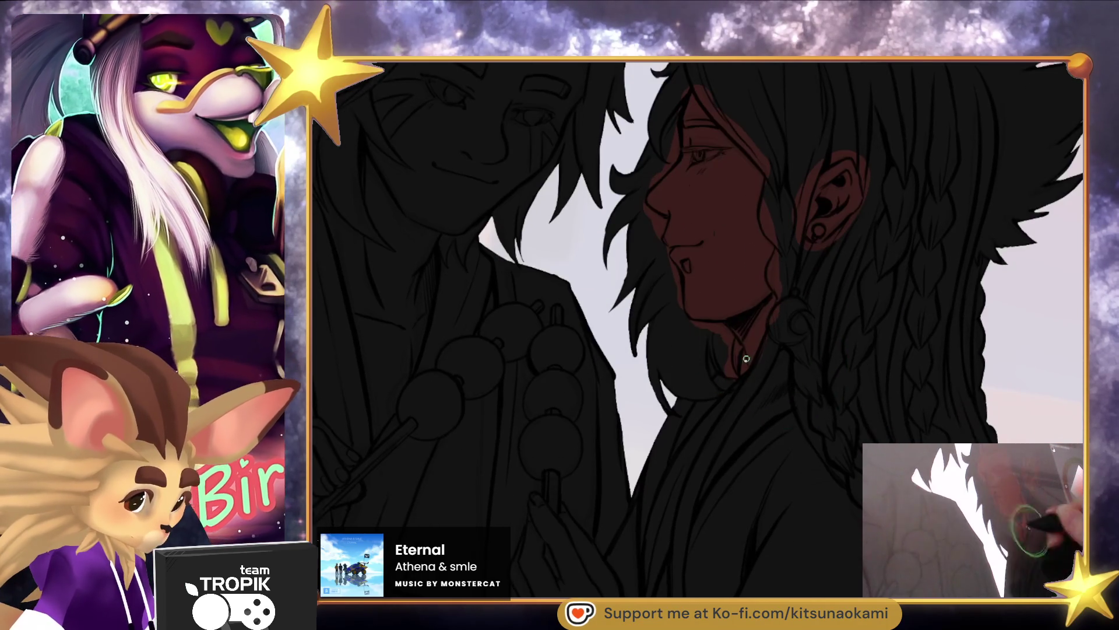
left_click_drag(741, 373, 766, 401)
Fill the woman's hands and fingers with dark brown skin, then view the whole illustration
scroll(775, 349, "down", 3)
scroll(824, 457, "down", 3)
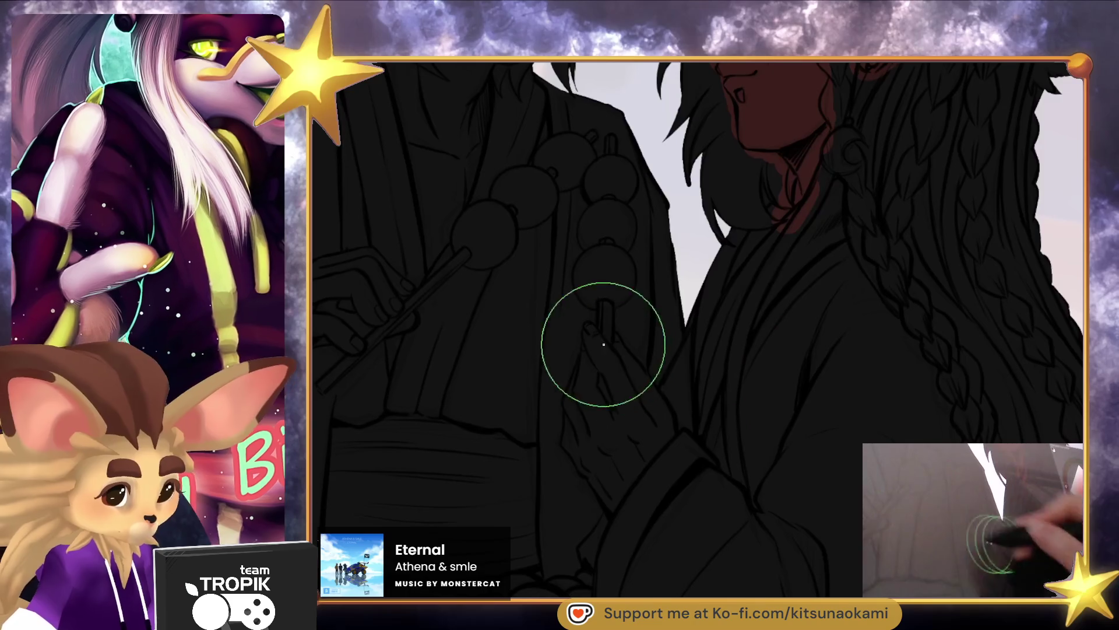
left_click(589, 333)
mouse_move(590, 334)
left_mouse_down()
mouse_move(629, 405)
mouse_move(624, 352)
mouse_move(637, 438)
mouse_move(594, 424)
mouse_move(577, 395)
mouse_move(602, 477)
mouse_move(627, 480)
left_mouse_up()
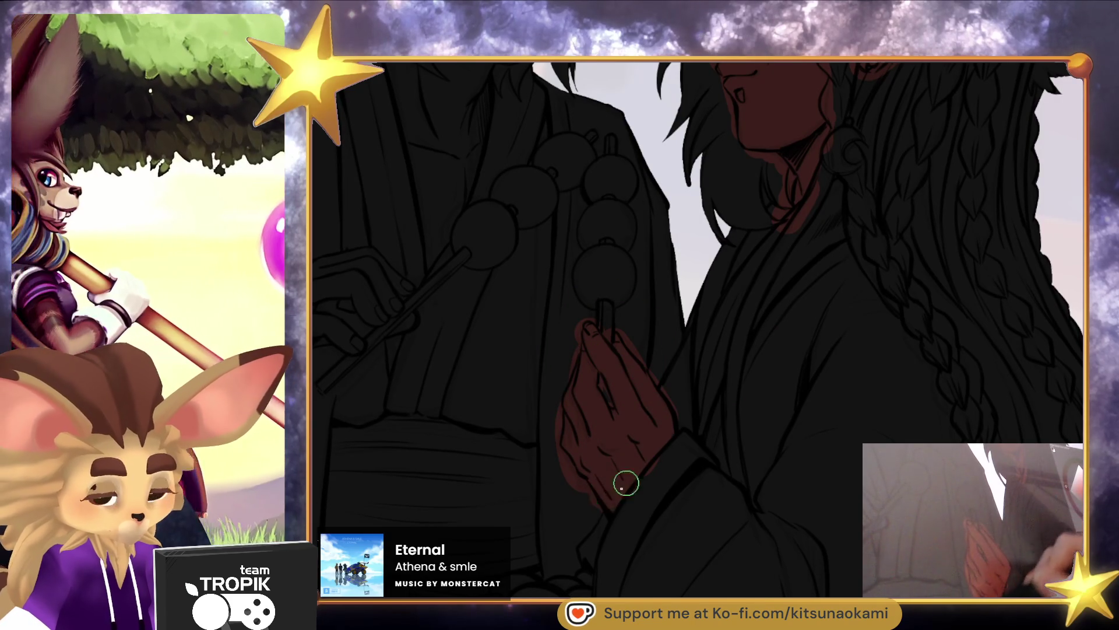
scroll(795, 317, "down", 3)
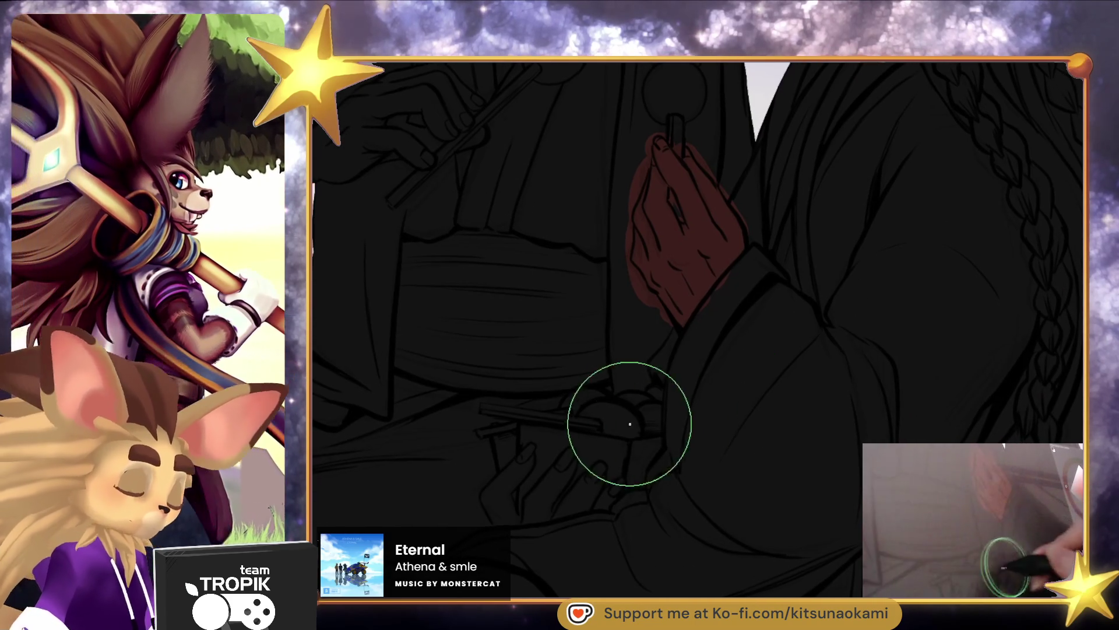
mouse_move(530, 459)
left_mouse_down()
mouse_move(500, 480)
mouse_move(502, 439)
mouse_move(522, 453)
mouse_move(507, 516)
mouse_move(550, 472)
mouse_move(570, 490)
mouse_move(609, 495)
left_mouse_up()
key("ctrl+0")
left_click_drag(850, 290, 836, 329)
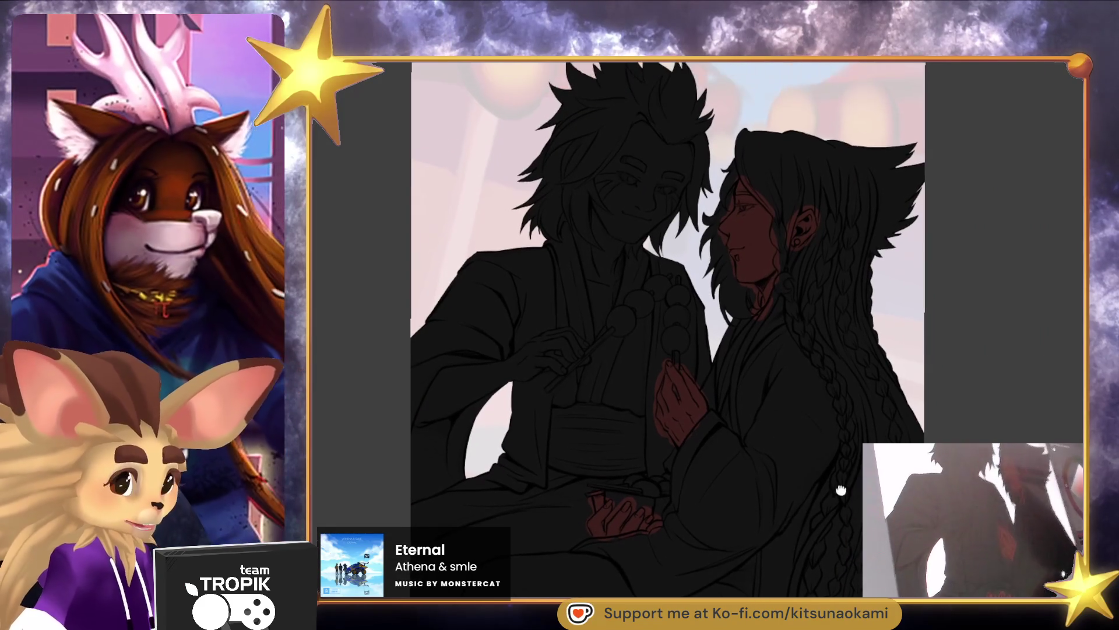
Paint warm brown skin over the man's face, neck and chest opening
left_click_drag(819, 241, 842, 277)
scroll(842, 276, "up", 3)
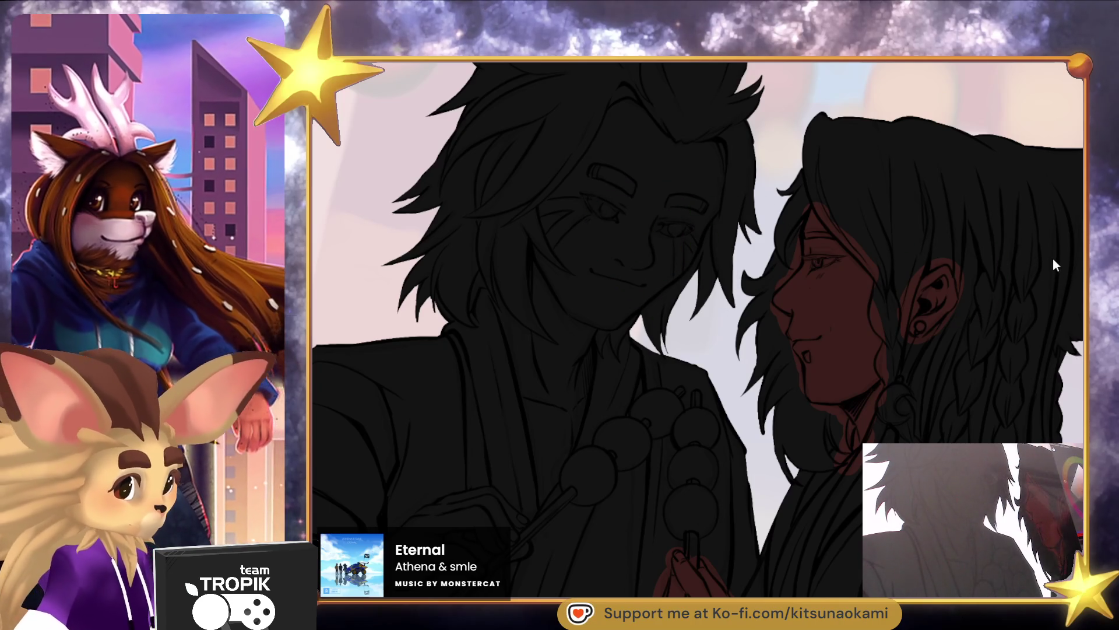
mouse_move(676, 201)
left_mouse_down()
mouse_move(637, 237)
mouse_move(635, 268)
mouse_move(665, 280)
mouse_move(704, 149)
mouse_move(618, 105)
mouse_move(542, 245)
mouse_move(577, 318)
mouse_move(600, 257)
left_mouse_up()
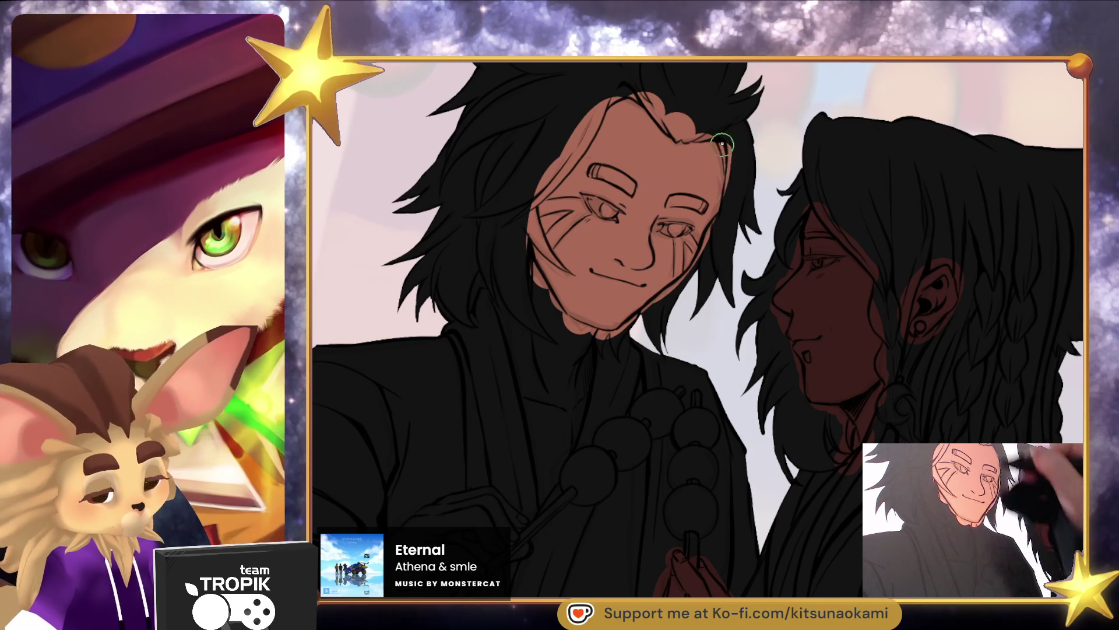
mouse_move(528, 254)
left_mouse_down()
mouse_move(513, 355)
mouse_move(544, 476)
mouse_move(580, 396)
mouse_move(542, 369)
left_mouse_up()
Colour the man's skewer-holding hand and forearm with the same brown skin tone
mouse_move(611, 419)
left_mouse_down()
mouse_move(705, 519)
mouse_move(725, 400)
left_mouse_up()
mouse_move(466, 365)
left_mouse_down()
mouse_move(528, 382)
mouse_move(491, 336)
mouse_move(574, 329)
mouse_move(568, 353)
left_mouse_up()
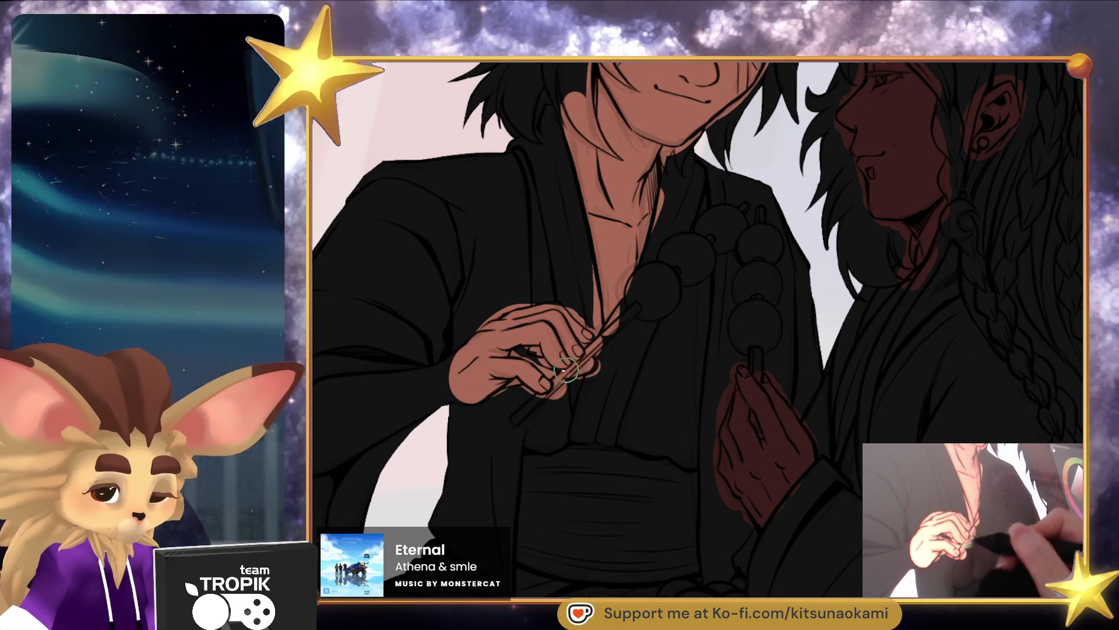
left_click_drag(553, 457, 698, 408)
mouse_move(599, 329)
left_mouse_down()
mouse_move(538, 350)
mouse_move(524, 379)
mouse_move(614, 313)
left_mouse_up()
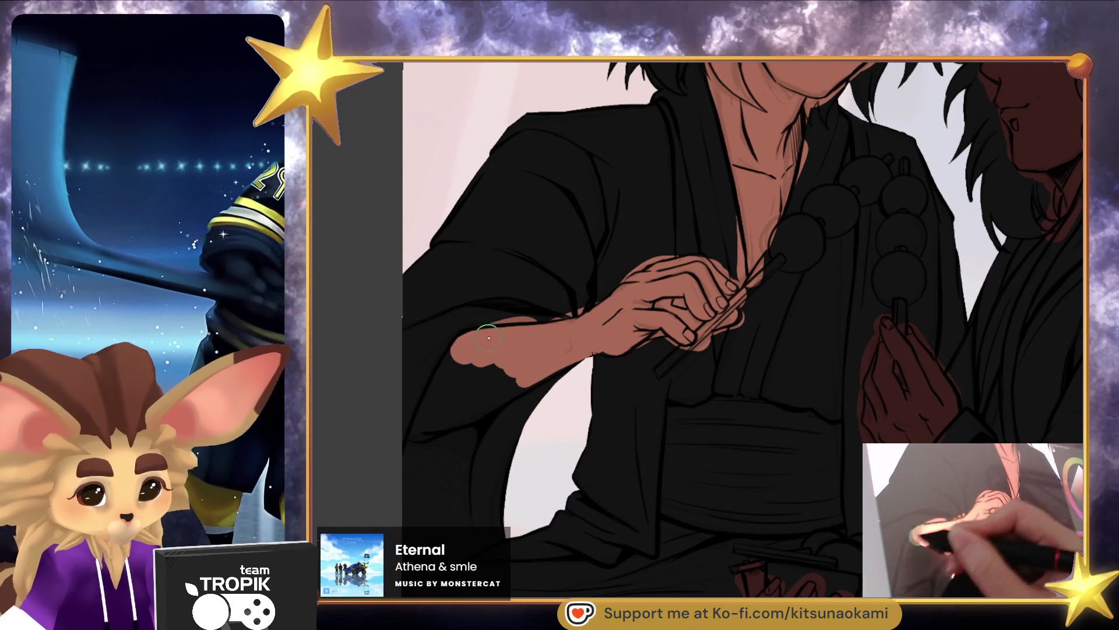
mouse_move(466, 384)
left_mouse_down()
mouse_move(432, 401)
mouse_move(419, 443)
mouse_move(490, 321)
left_mouse_up()
scroll(790, 445, "down", 2)
scroll(850, 535, "down", 4)
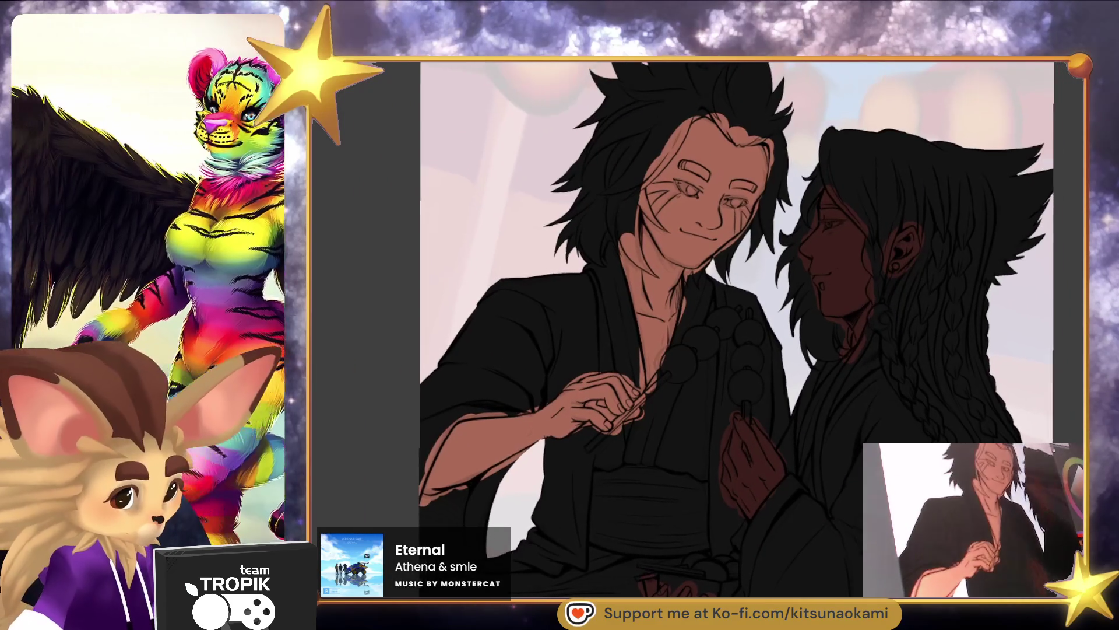
scroll(729, 326, "right", 2)
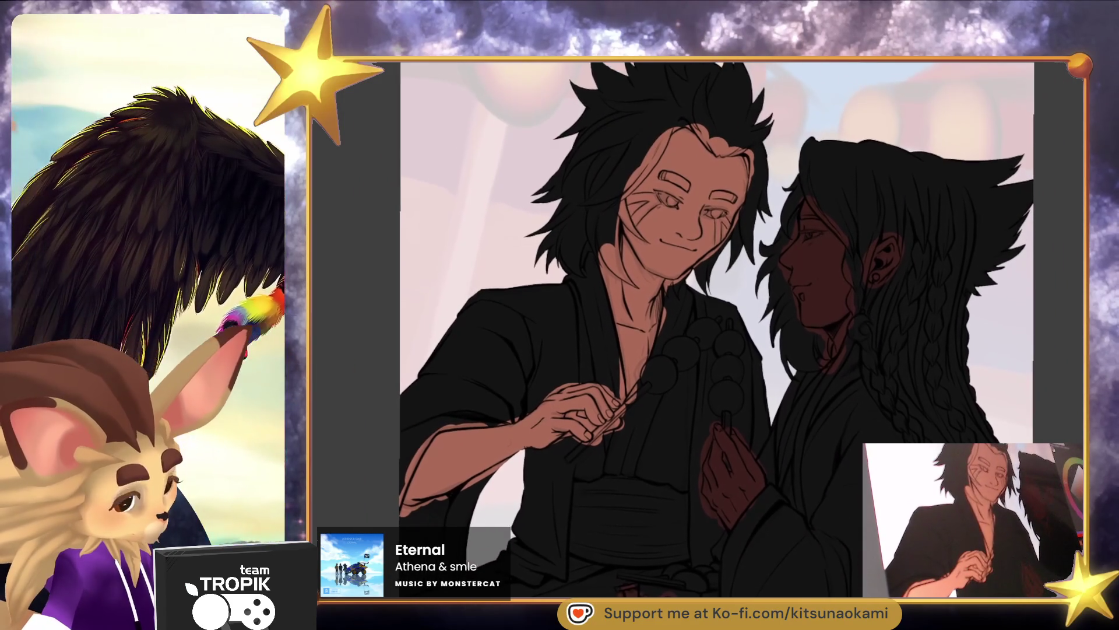
scroll(657, 471, "down", 5)
scroll(657, 471, "down", 2)
scroll(707, 470, "down", 4)
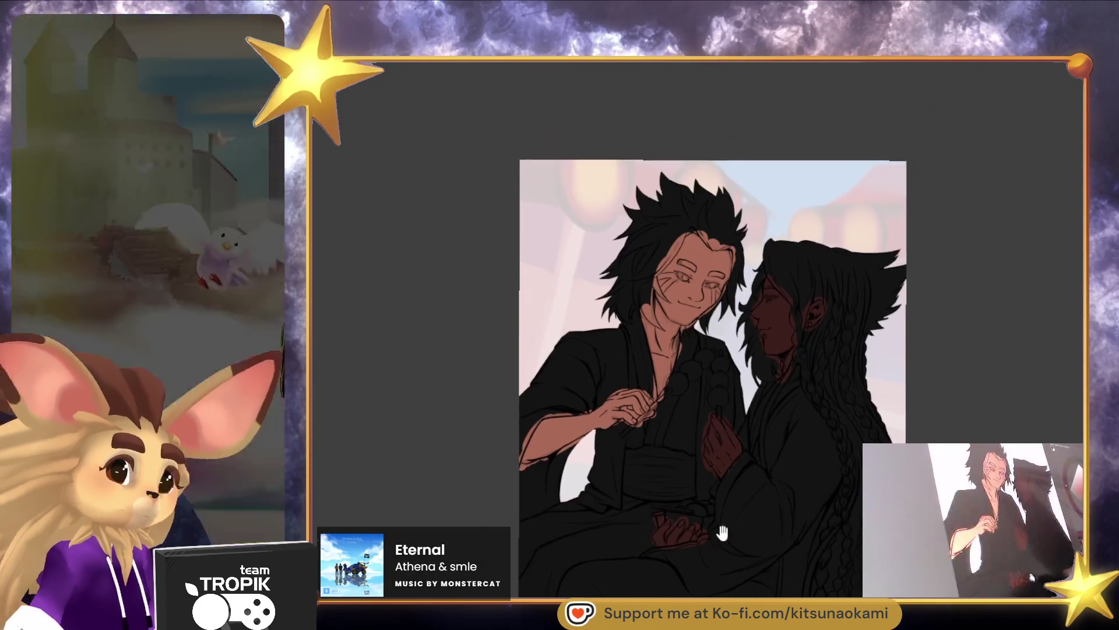
scroll(718, 253, "up", 5)
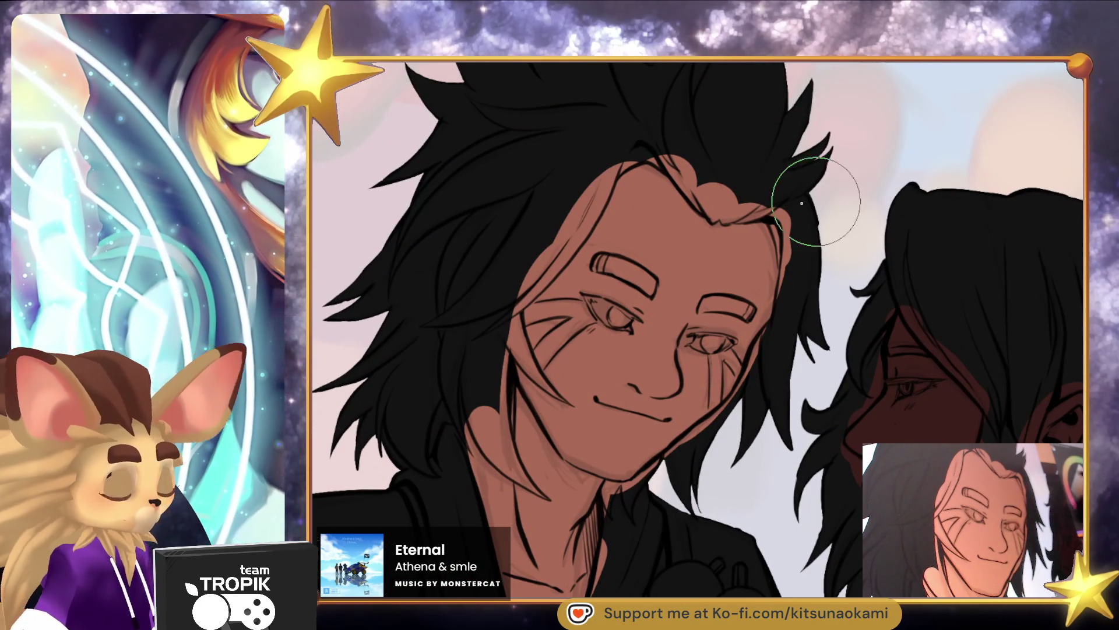
Paint the man's hairline, forehead hair and first strand tips blond
mouse_move(587, 201)
left_mouse_down()
mouse_move(528, 286)
mouse_move(554, 271)
mouse_move(489, 330)
left_mouse_up()
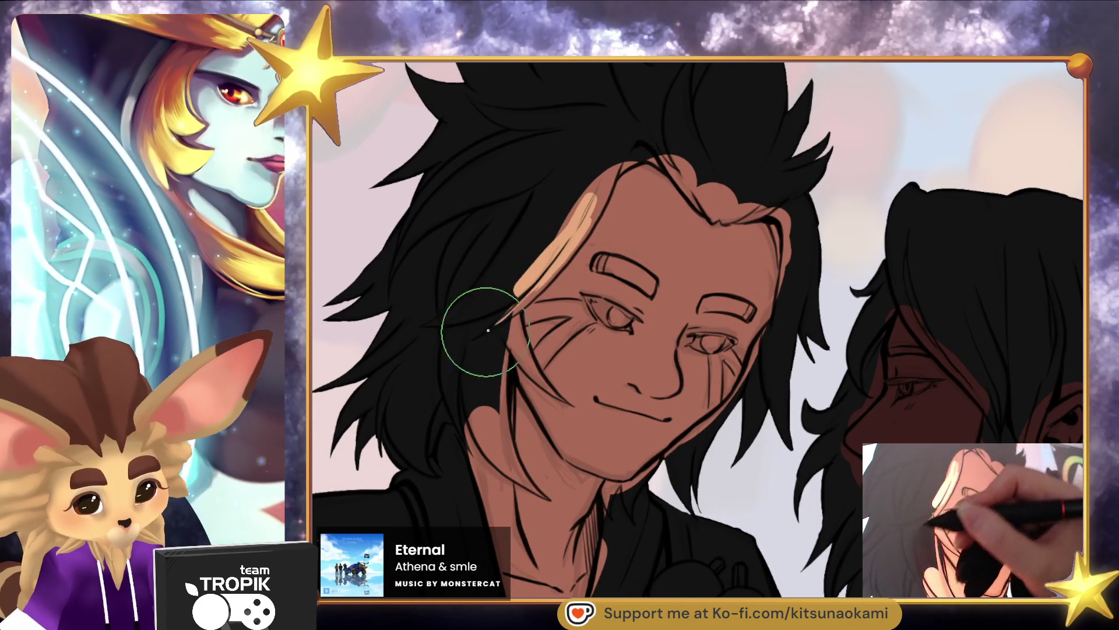
mouse_move(609, 172)
left_mouse_down()
mouse_move(565, 254)
mouse_move(554, 239)
left_mouse_up()
mouse_move(670, 131)
left_mouse_down()
mouse_move(588, 204)
mouse_move(612, 175)
mouse_move(647, 169)
mouse_move(676, 175)
mouse_move(717, 216)
mouse_move(781, 207)
mouse_move(808, 189)
mouse_move(714, 166)
mouse_move(834, 151)
mouse_move(816, 111)
mouse_move(746, 151)
mouse_move(801, 239)
mouse_move(786, 230)
mouse_move(790, 315)
mouse_move(822, 368)
mouse_move(793, 349)
mouse_move(788, 297)
mouse_move(731, 438)
mouse_move(787, 458)
left_mouse_up()
mouse_move(740, 420)
left_mouse_down()
mouse_move(696, 467)
mouse_move(671, 460)
mouse_move(692, 502)
left_mouse_up()
mouse_move(670, 460)
left_mouse_down()
mouse_move(631, 495)
mouse_move(629, 514)
mouse_move(626, 488)
left_mouse_up()
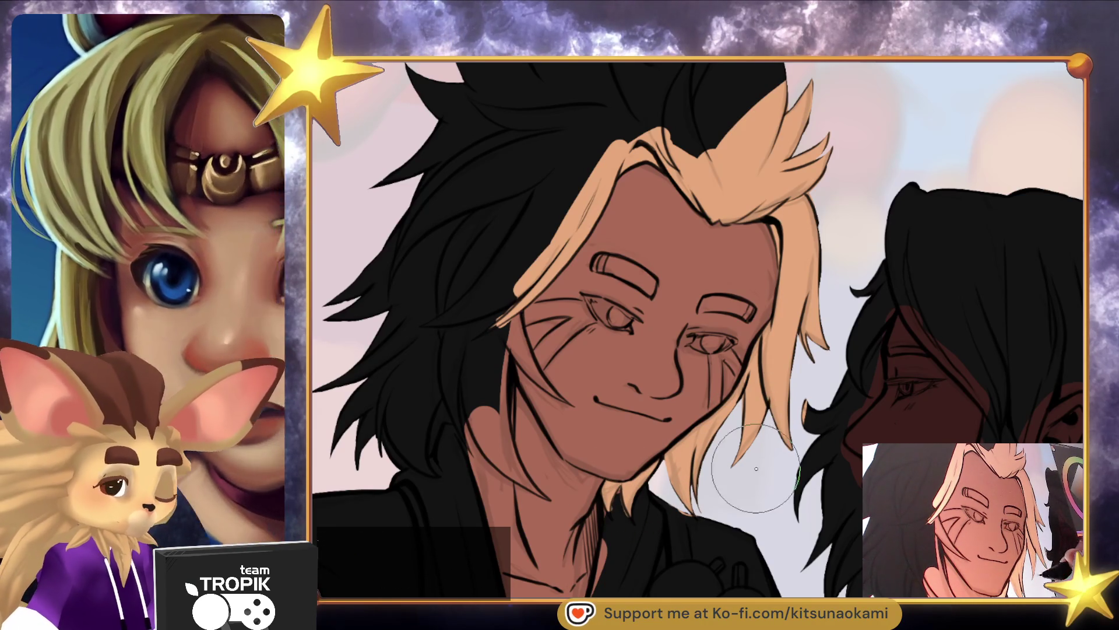
Cover the remaining black hair beside and above the face, including all tips, in blond
mouse_move(503, 324)
left_mouse_down()
mouse_move(539, 378)
mouse_move(507, 288)
mouse_move(498, 373)
mouse_move(510, 466)
mouse_move(505, 420)
mouse_move(495, 461)
left_mouse_up()
mouse_move(457, 346)
left_mouse_down()
mouse_move(485, 413)
mouse_move(466, 274)
mouse_move(420, 455)
mouse_move(425, 473)
mouse_move(373, 425)
mouse_move(347, 361)
left_mouse_up()
mouse_move(467, 332)
left_mouse_down()
mouse_move(426, 222)
mouse_move(374, 231)
left_mouse_up()
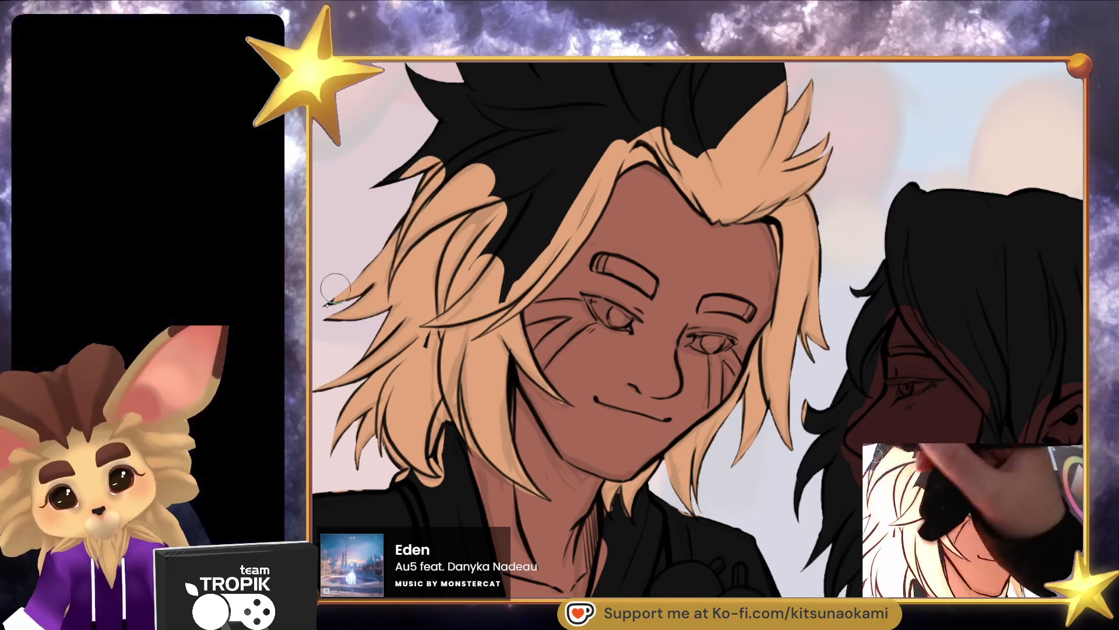
left_click_drag(495, 134, 425, 210)
left_click_drag(595, 122, 507, 291)
left_click_drag(524, 192, 501, 298)
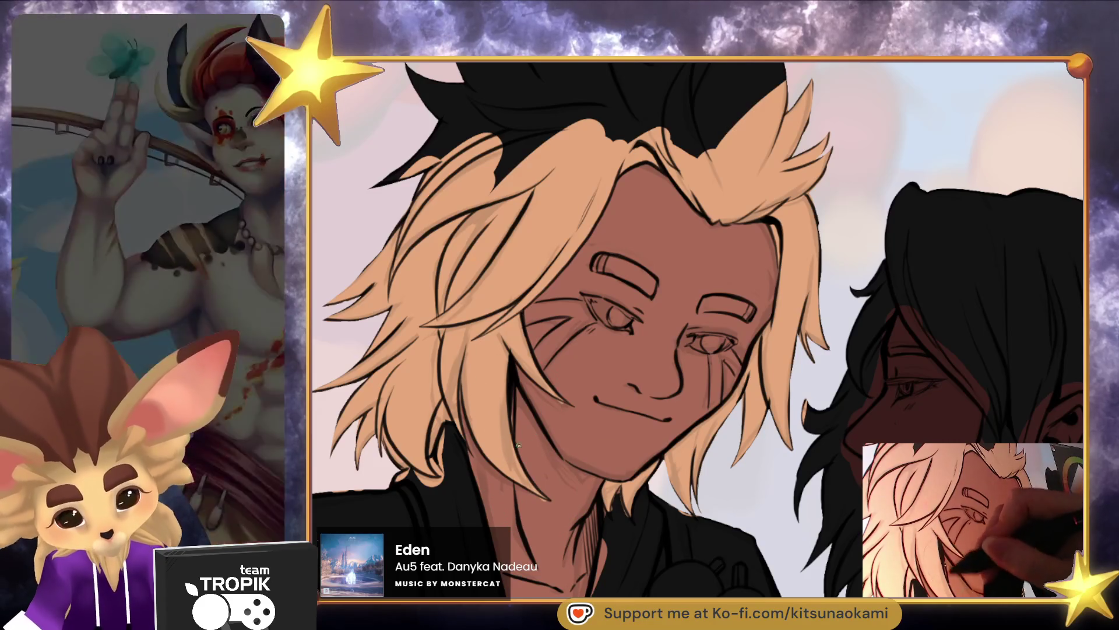
scroll(513, 350, "up", 3)
mouse_move(770, 169)
left_mouse_down()
mouse_move(664, 140)
mouse_move(577, 146)
mouse_move(508, 103)
mouse_move(419, 151)
left_mouse_up()
scroll(479, 200, "down", 3)
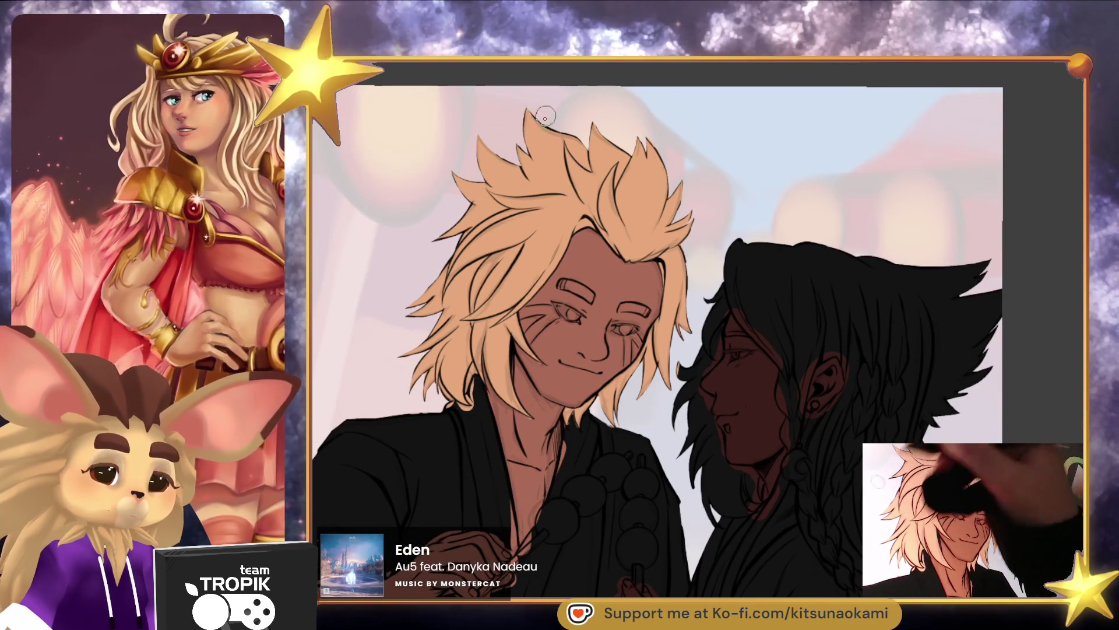
Fill both of the man's eyebrows with blond
scroll(722, 357, "up", 6)
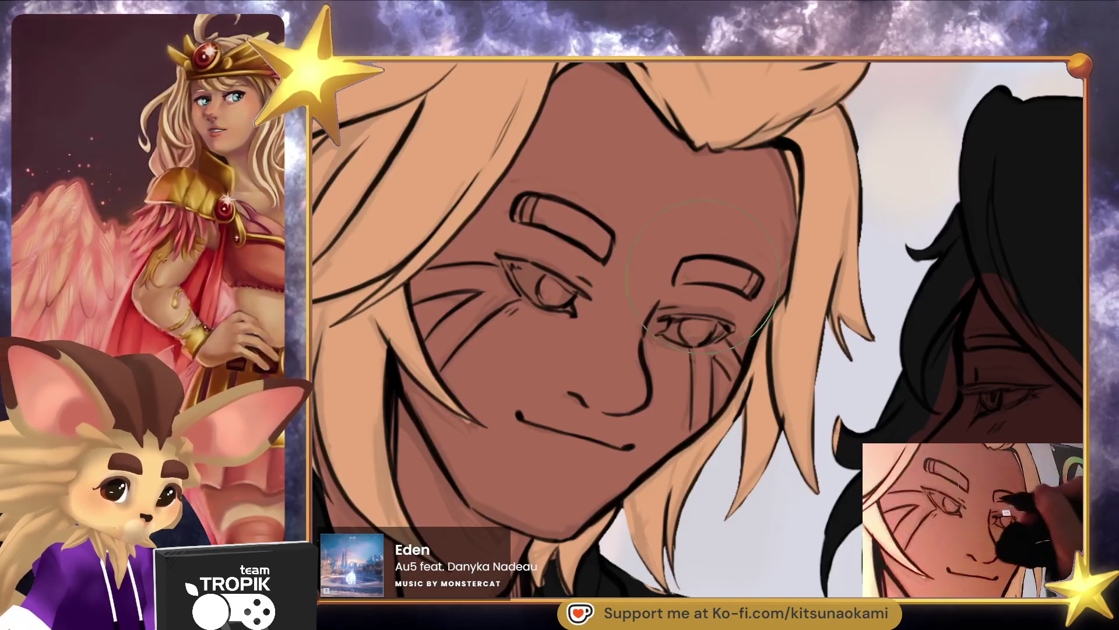
left_click_drag(686, 267, 753, 278)
mouse_move(610, 251)
left_mouse_down()
mouse_move(521, 214)
mouse_move(563, 210)
mouse_move(546, 205)
left_mouse_up()
scroll(697, 329, "down", 3)
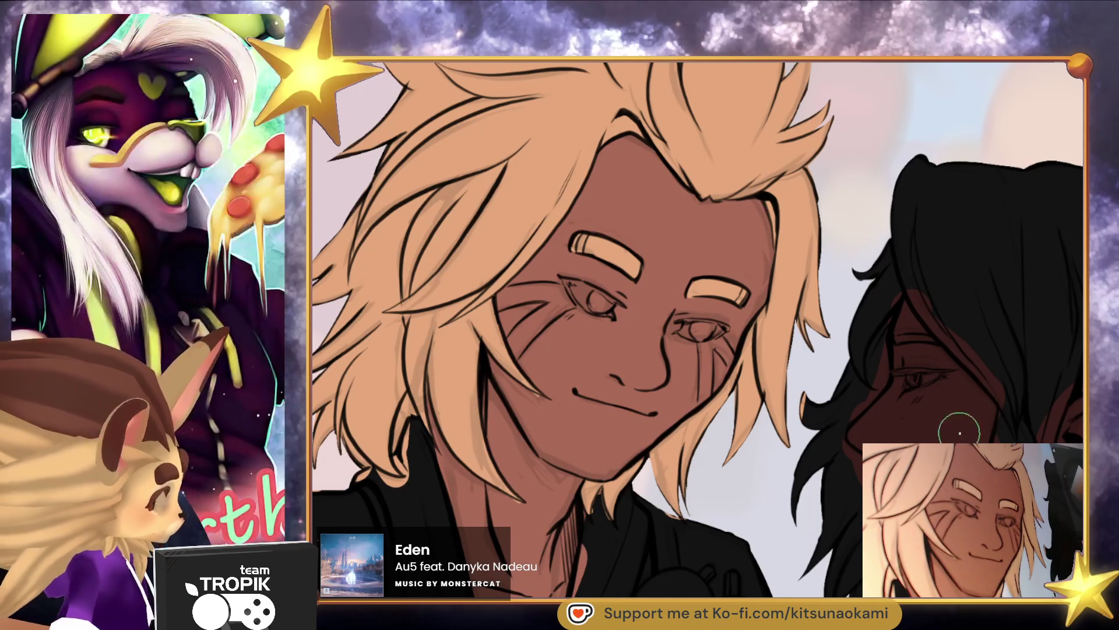
Darken both irises and paint a thick dark marking under the eye, undoing a white iris stroke
left_click_drag(707, 322, 693, 330)
mouse_move(612, 297)
left_mouse_down()
mouse_move(524, 330)
mouse_move(515, 350)
mouse_move(559, 309)
mouse_move(520, 333)
mouse_move(533, 320)
mouse_move(571, 305)
mouse_move(502, 303)
mouse_move(547, 287)
mouse_move(560, 302)
mouse_move(510, 294)
mouse_move(541, 323)
left_mouse_up()
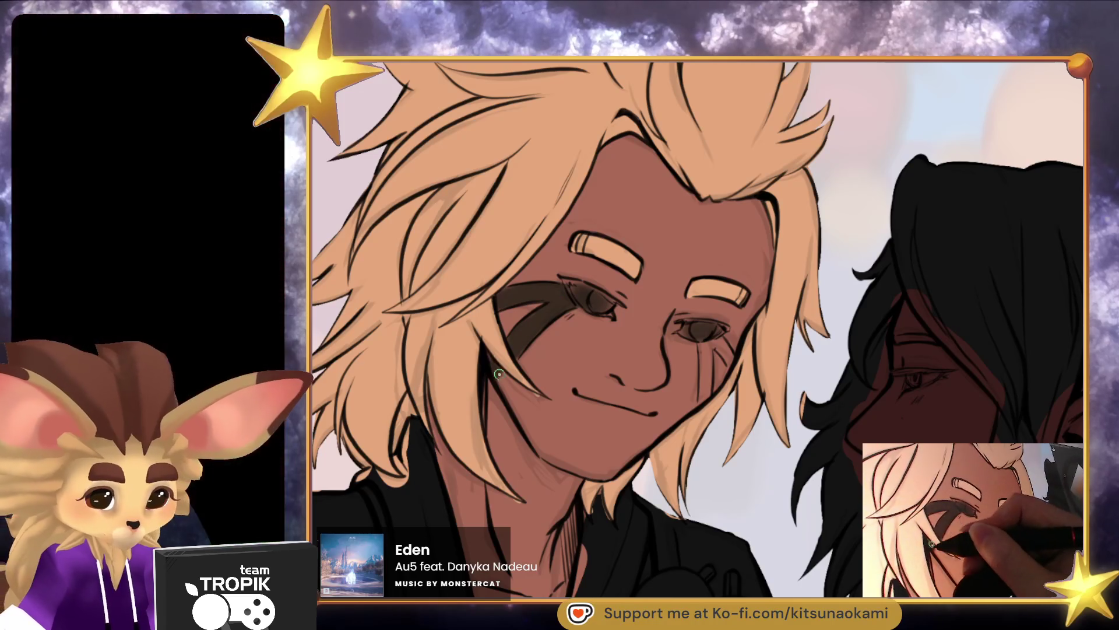
mouse_move(711, 365)
left_mouse_down()
mouse_move(702, 399)
mouse_move(704, 349)
mouse_move(722, 352)
mouse_move(698, 333)
left_mouse_up()
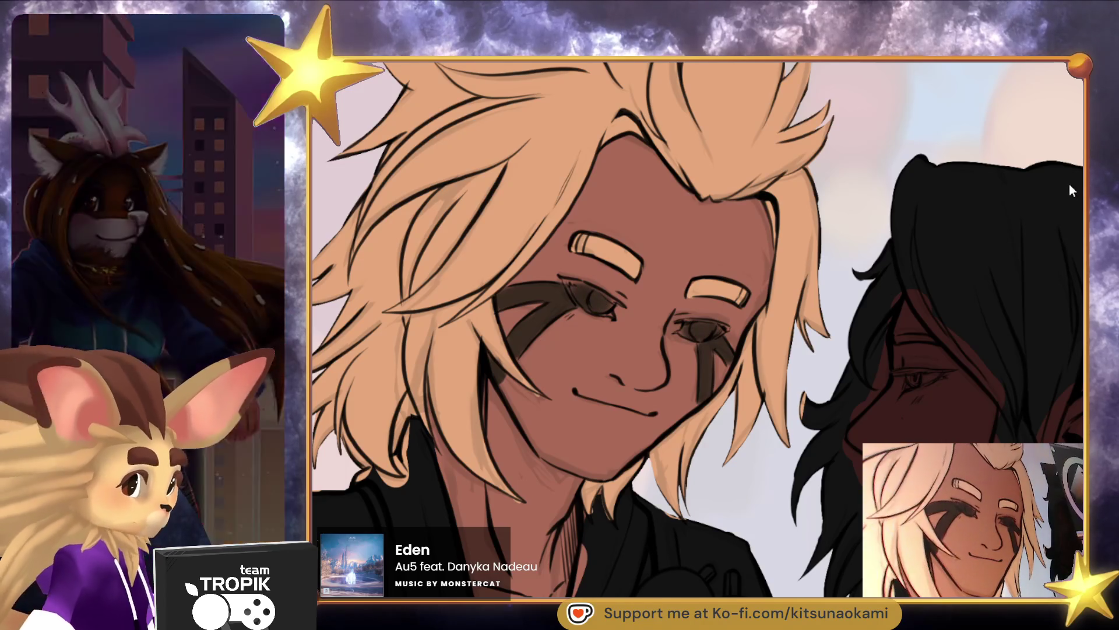
left_click_drag(595, 300, 605, 301)
key("ctrl+z")
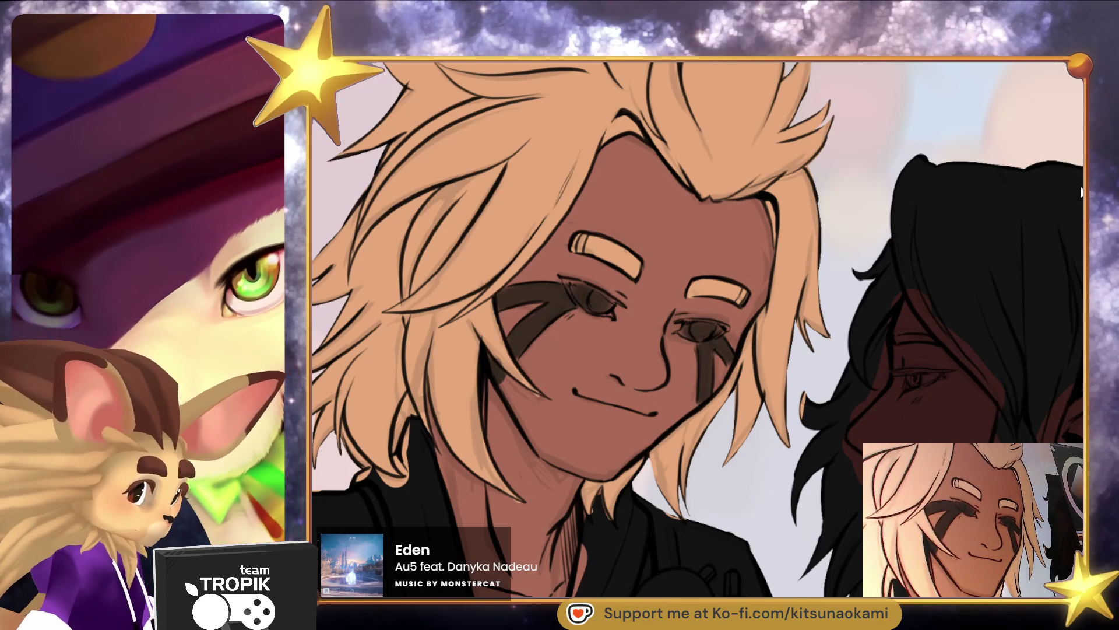
Paint both of the man's irises with a glowing pale cyan
left_click_drag(604, 301, 599, 299)
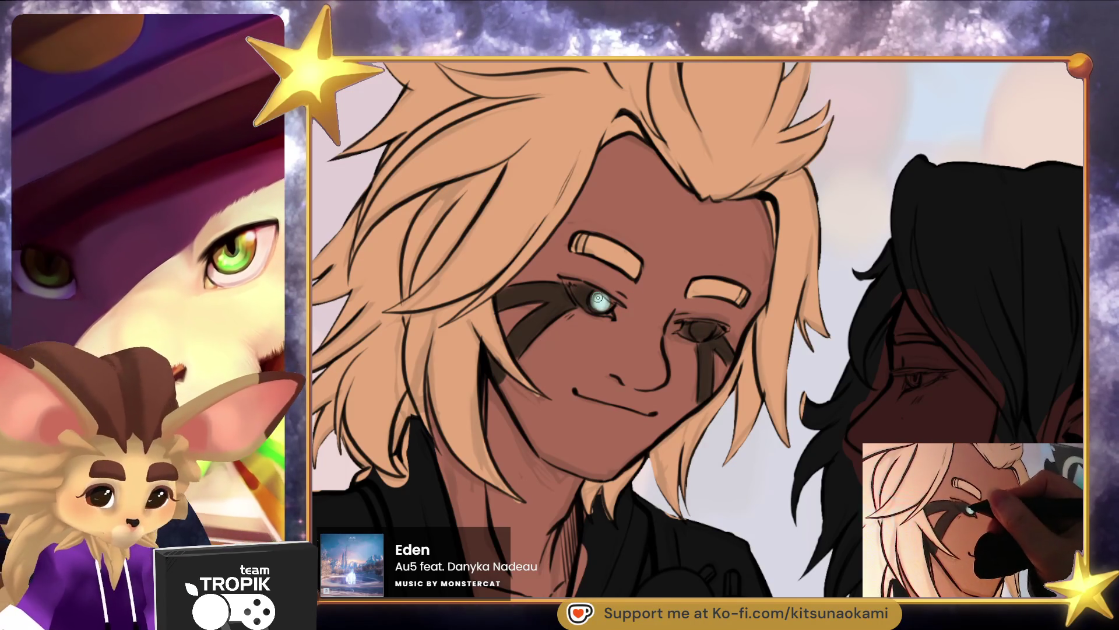
left_click_drag(710, 328, 704, 330)
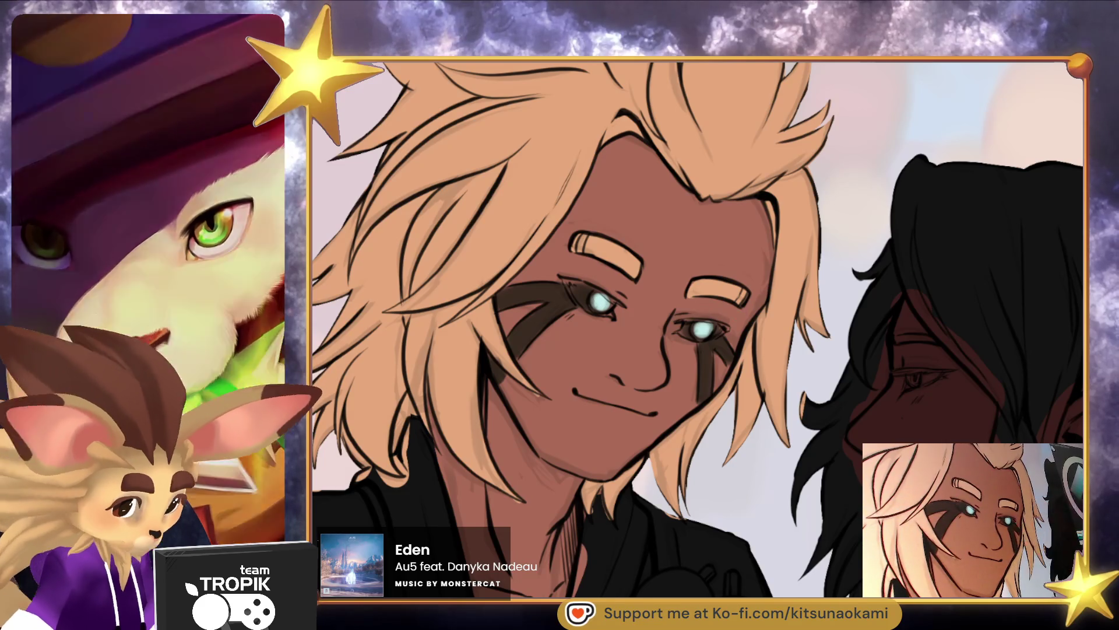
left_click_drag(604, 300, 612, 301)
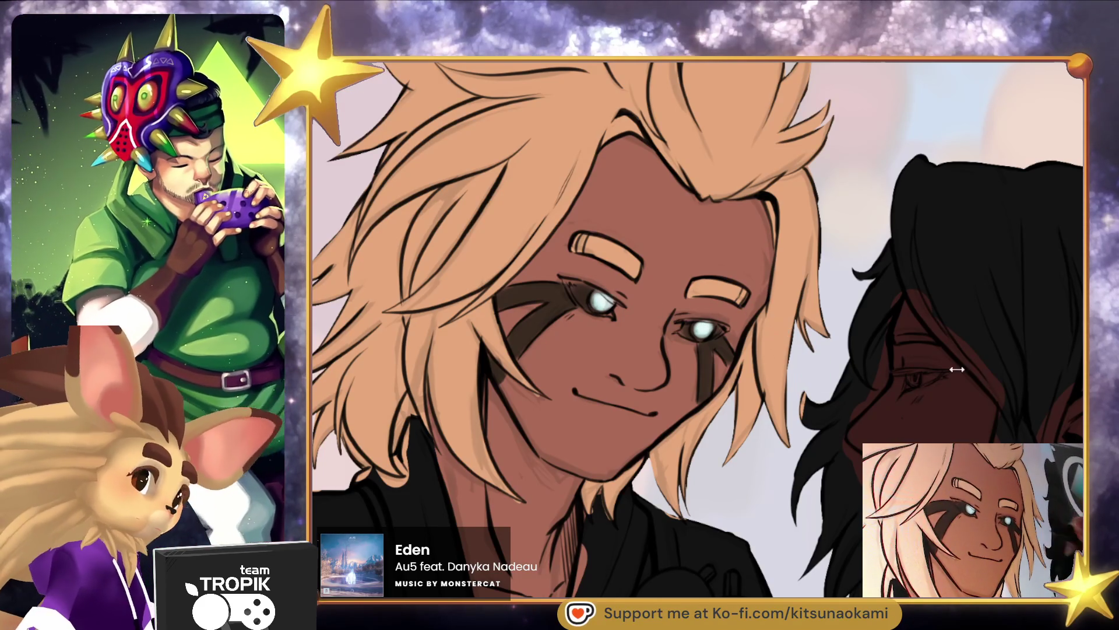
Zoom in on the man's face and refine the cyan glow on both eyes
left_click_drag(524, 350, 586, 373)
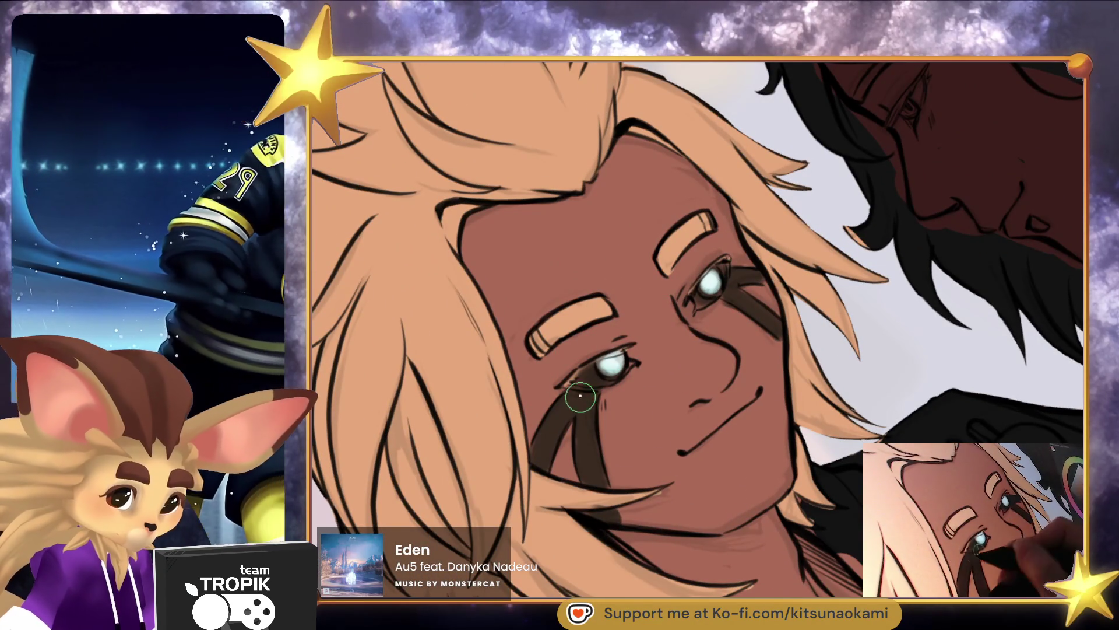
key("ctrl+0")
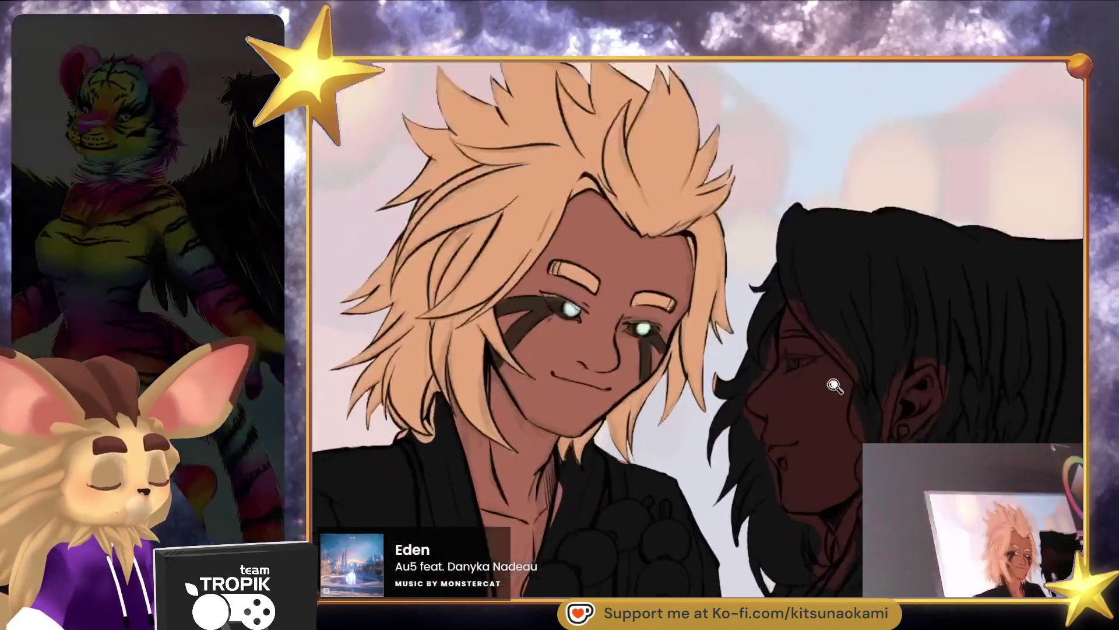
left_click(834, 385)
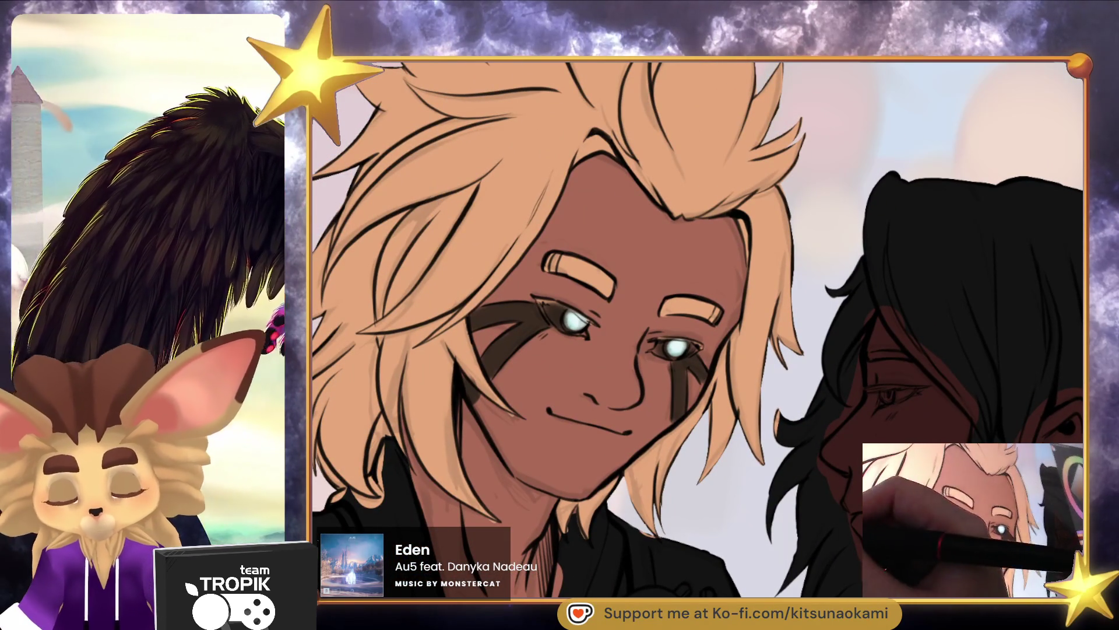
left_click_drag(574, 322, 582, 327)
left_click_drag(668, 348, 696, 347)
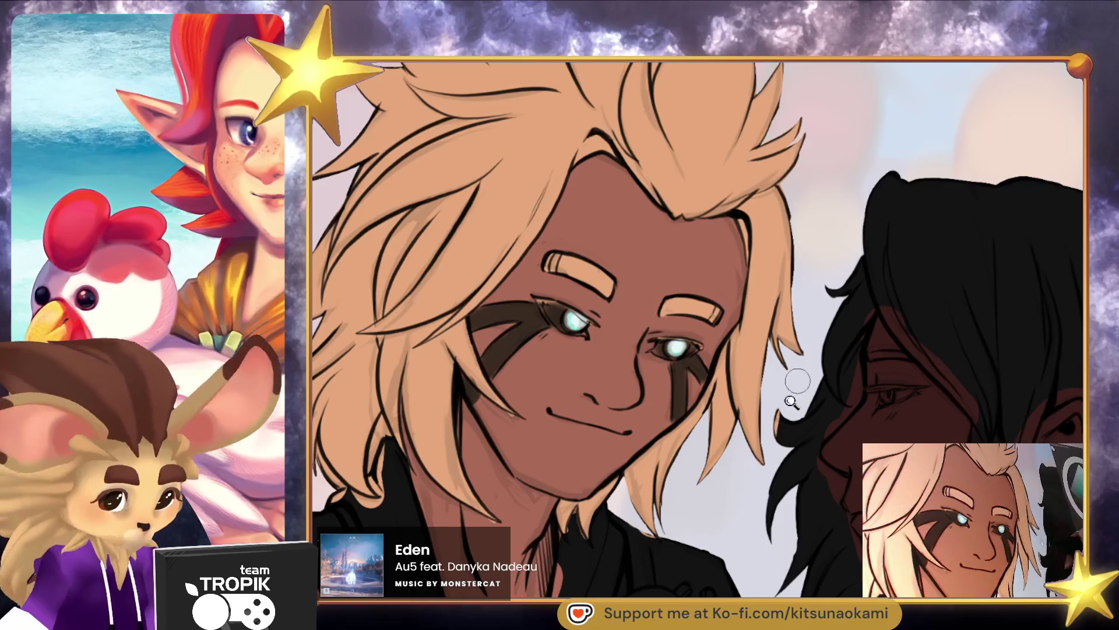
scroll(793, 400, "down", 2)
scroll(793, 400, "up", 8)
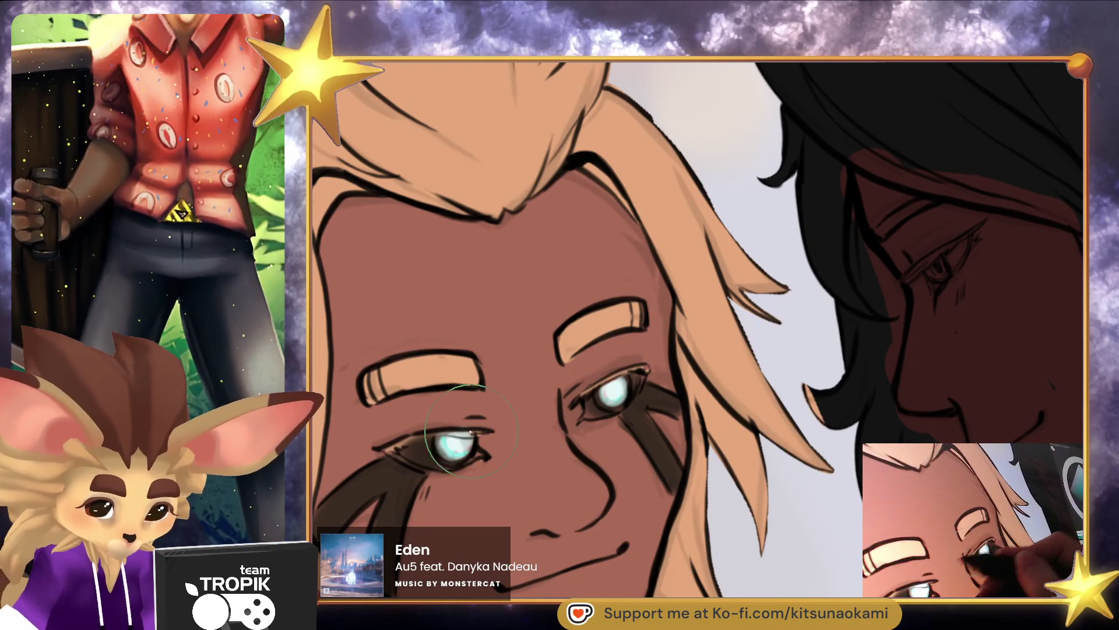
scroll(551, 446, "down", 5)
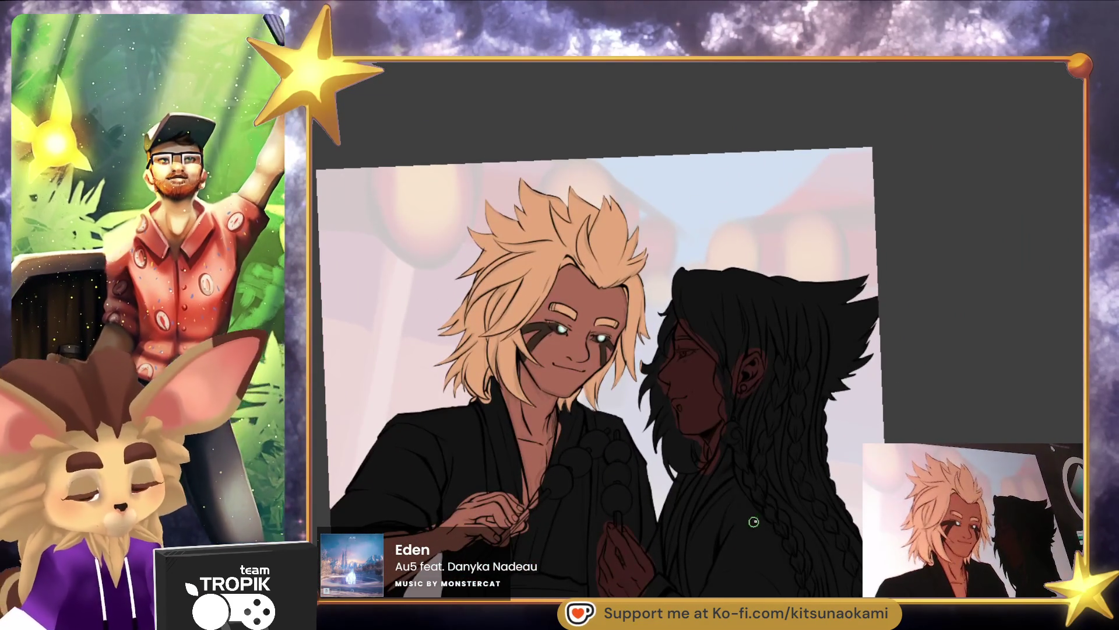
key("ctrl+alt+0")
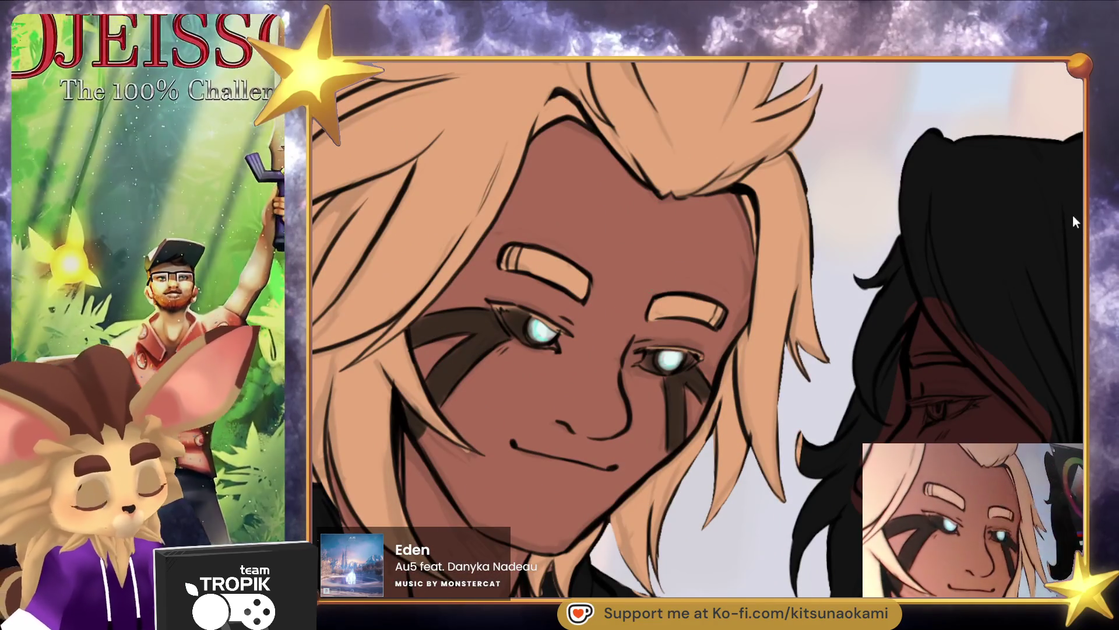